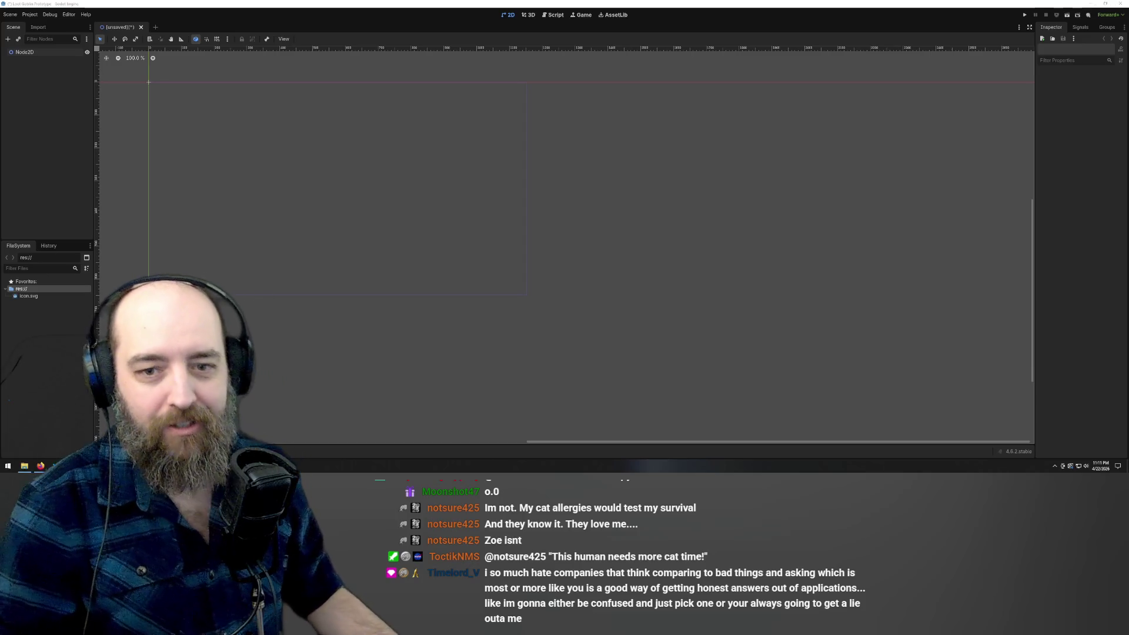
Rename the root Node2D to Game_Scene, replacing an initial 'Main' attempt
{"action": "left_click", "coordinate": [35, 54]}
{"action": "right_click", "coordinate": [35, 53]}
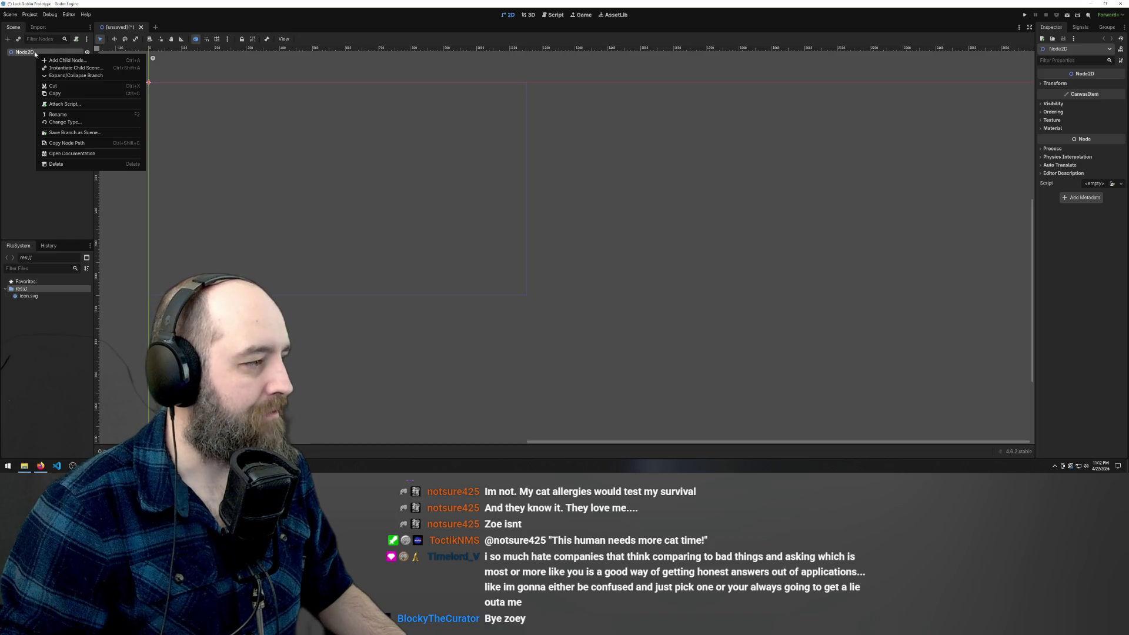
{"action": "key", "text": "F2"}
{"action": "type", "text": "Main"}
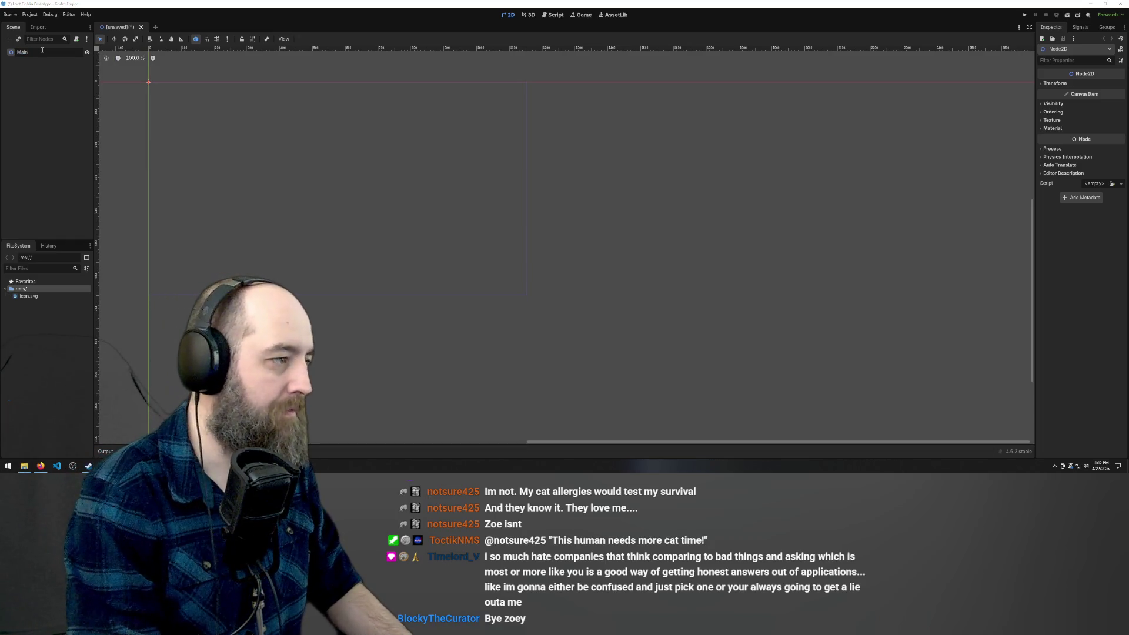
{"action": "key", "text": "BackSpace"}
{"action": "type", "text": "Game_Sc"}
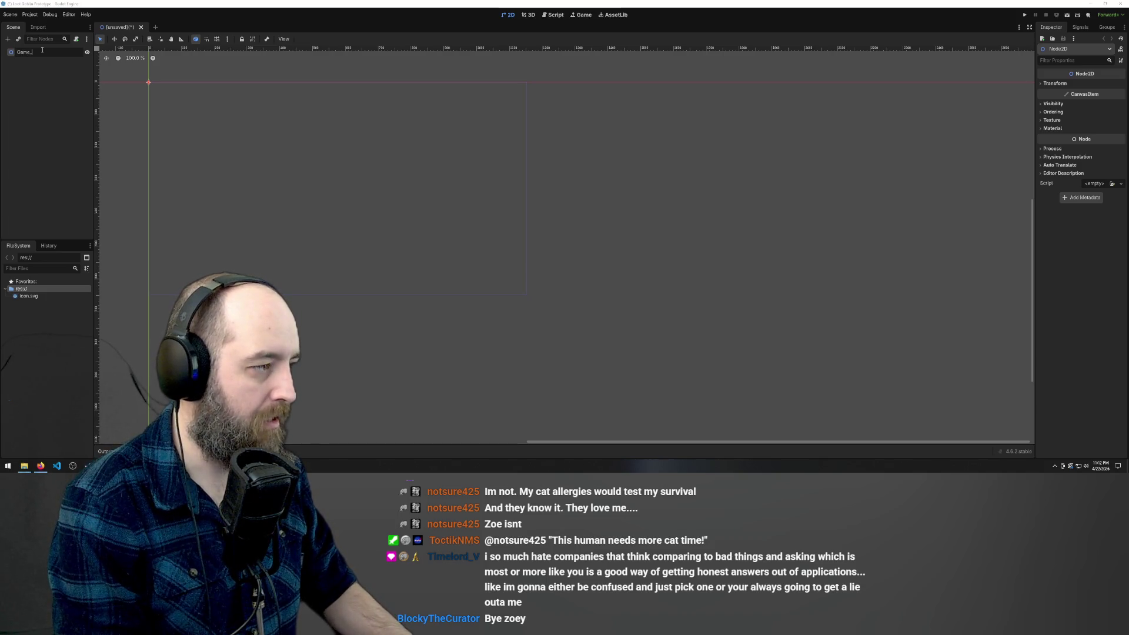
{"action": "type", "text": "ene"}
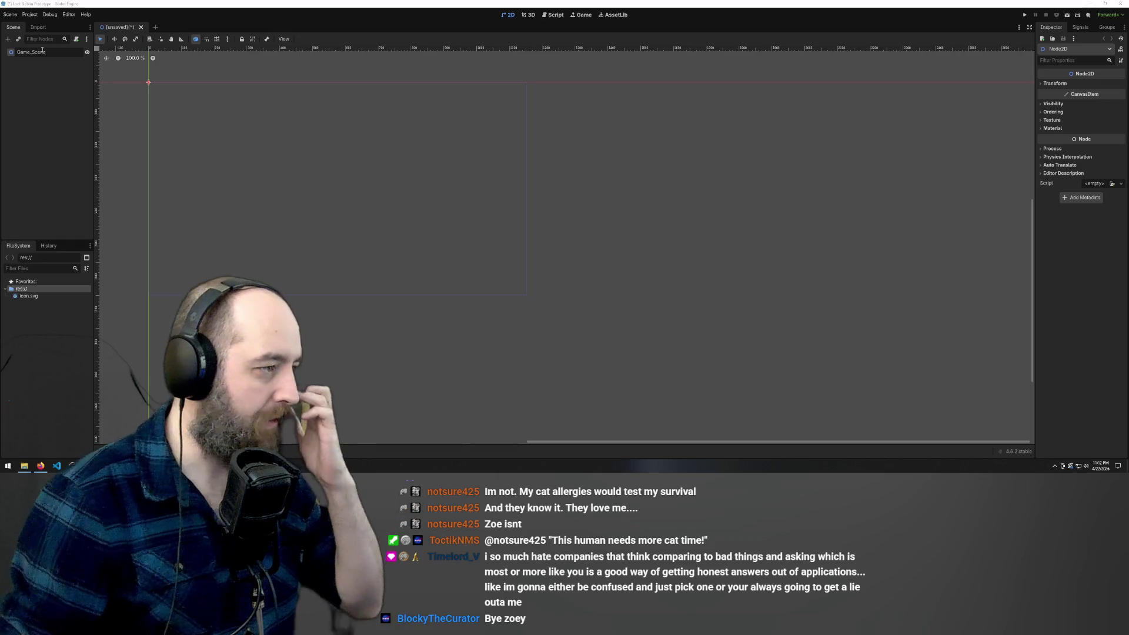
{"action": "key", "text": "Return"}
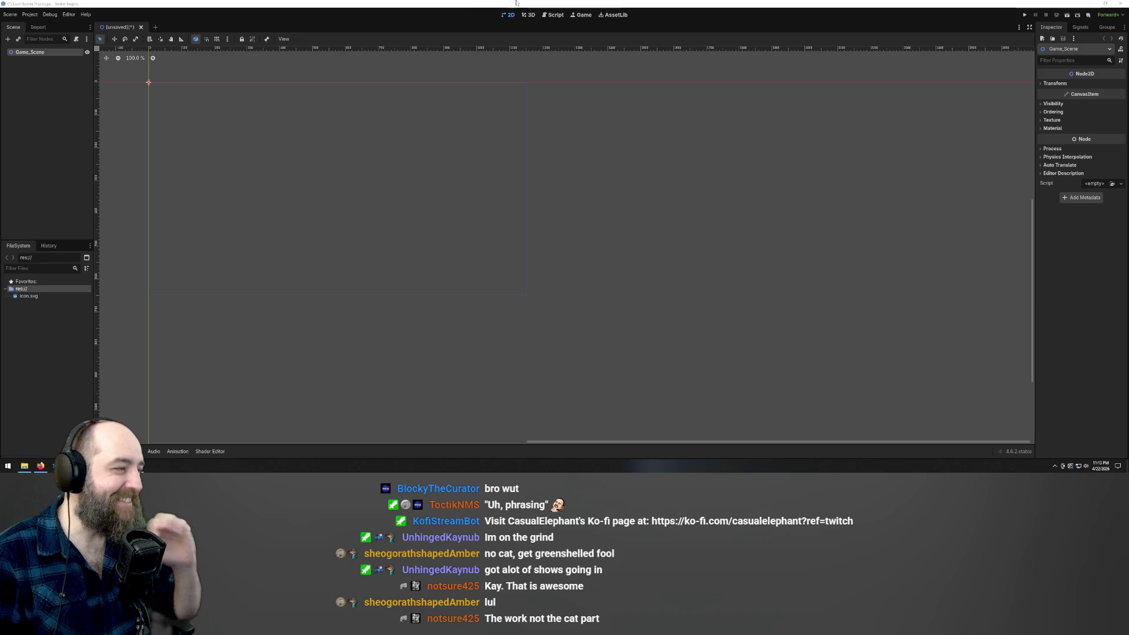
Save the current scene as game_scene.tscn
{"action": "key", "text": "ctrl+s"}
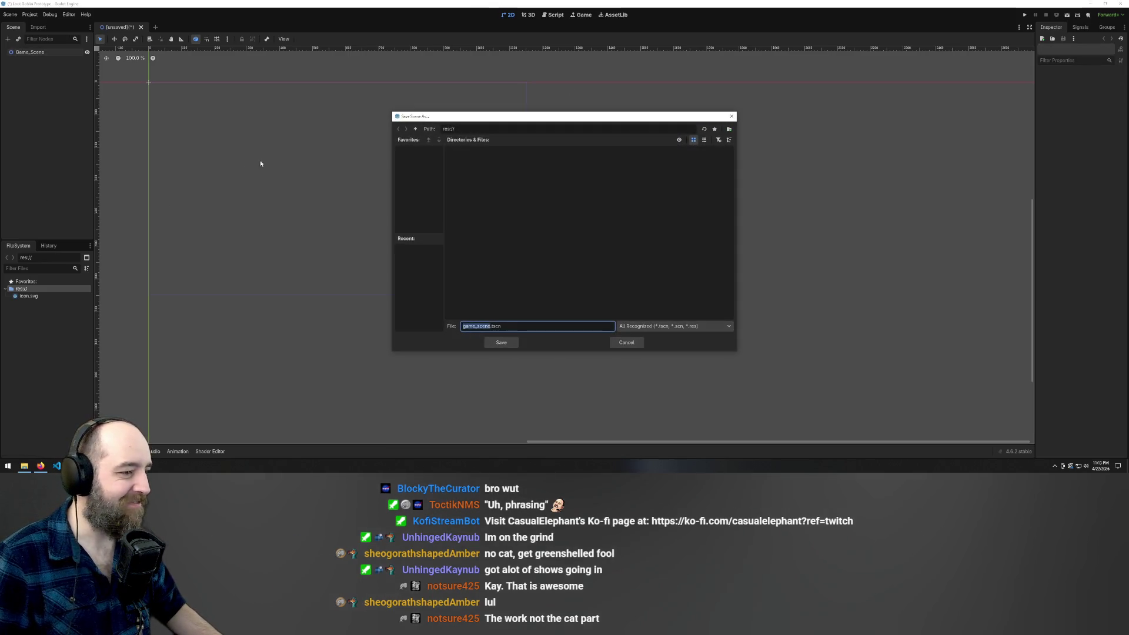
{"action": "left_click", "coordinate": [500, 342]}
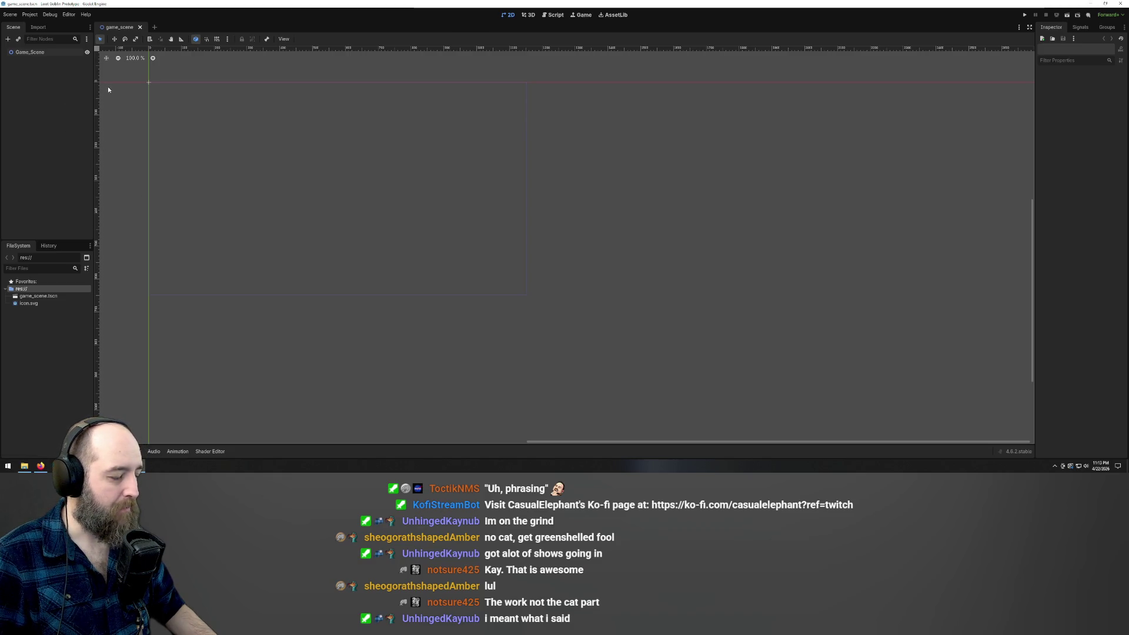
{"action": "scroll", "coordinate": [350, 144], "scroll_direction": "up", "scroll_amount": 1}
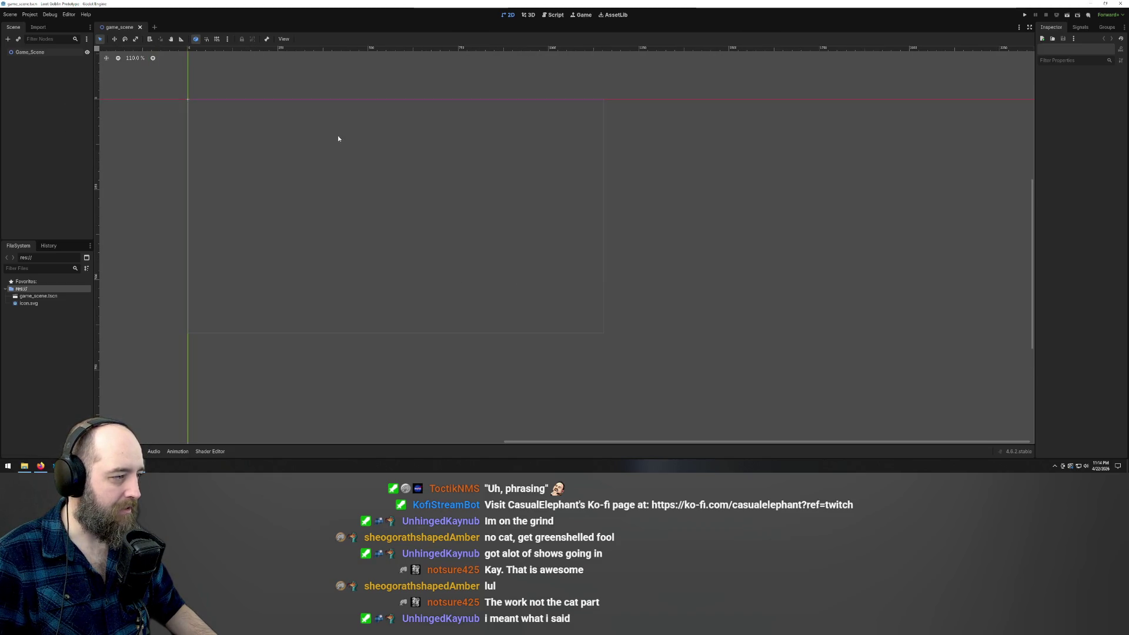
Start another new scene with a 2D Scene (Node2D) as its root
{"action": "right_click", "coordinate": [26, 71]}
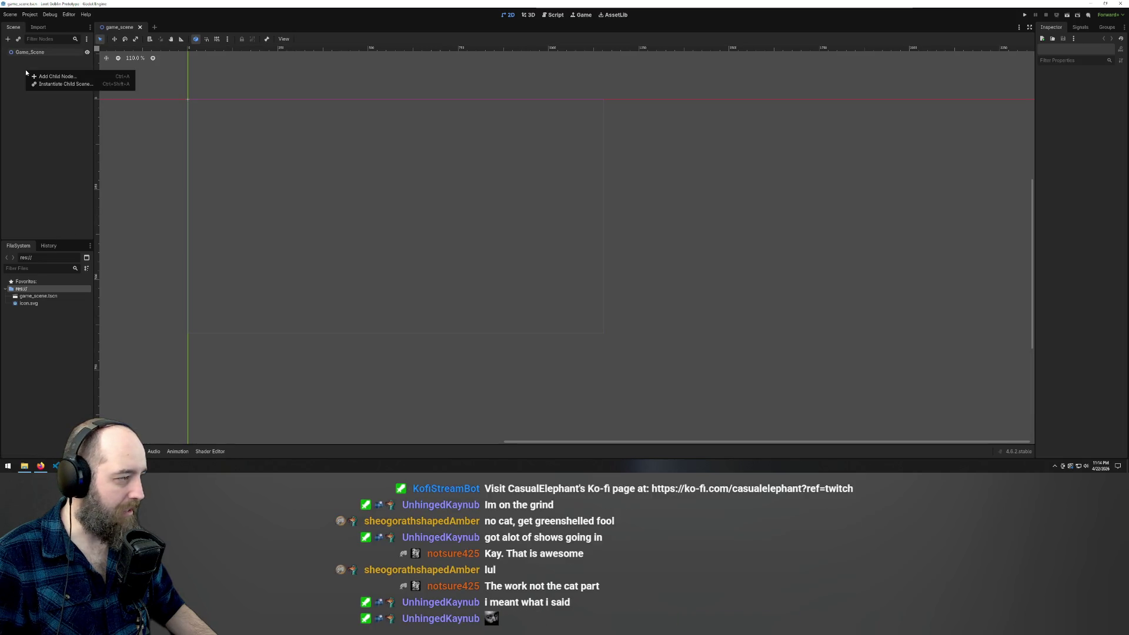
{"action": "left_click", "coordinate": [153, 27]}
{"action": "left_click", "coordinate": [66, 64]}
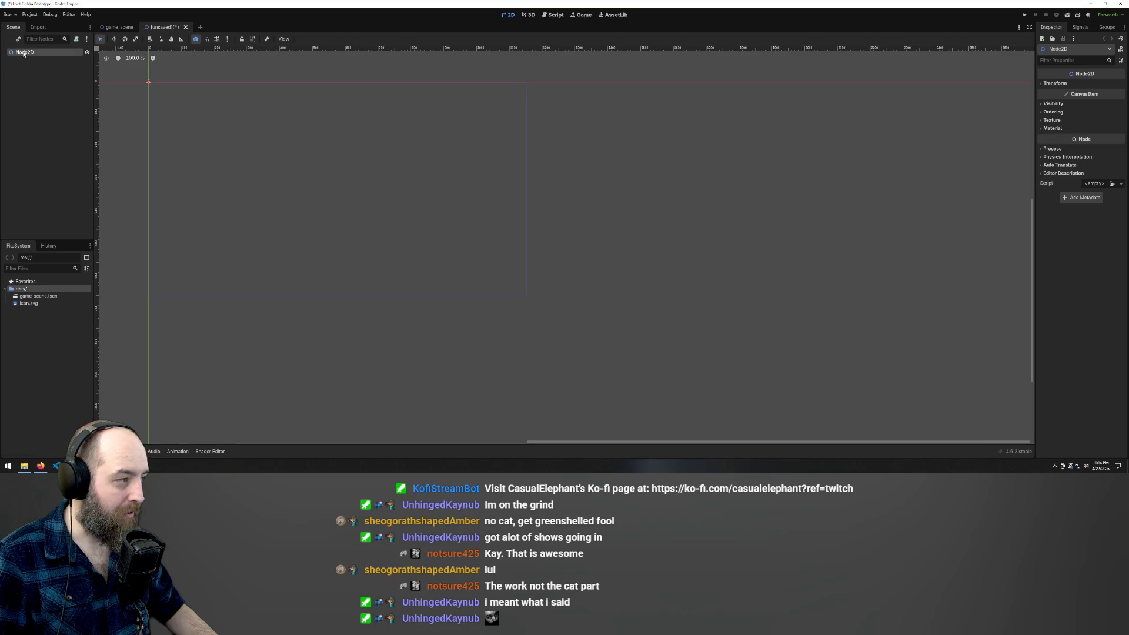
Change the new root node's type to CharacterBody2D, found by searching 'char'
{"action": "right_click", "coordinate": [52, 78]}
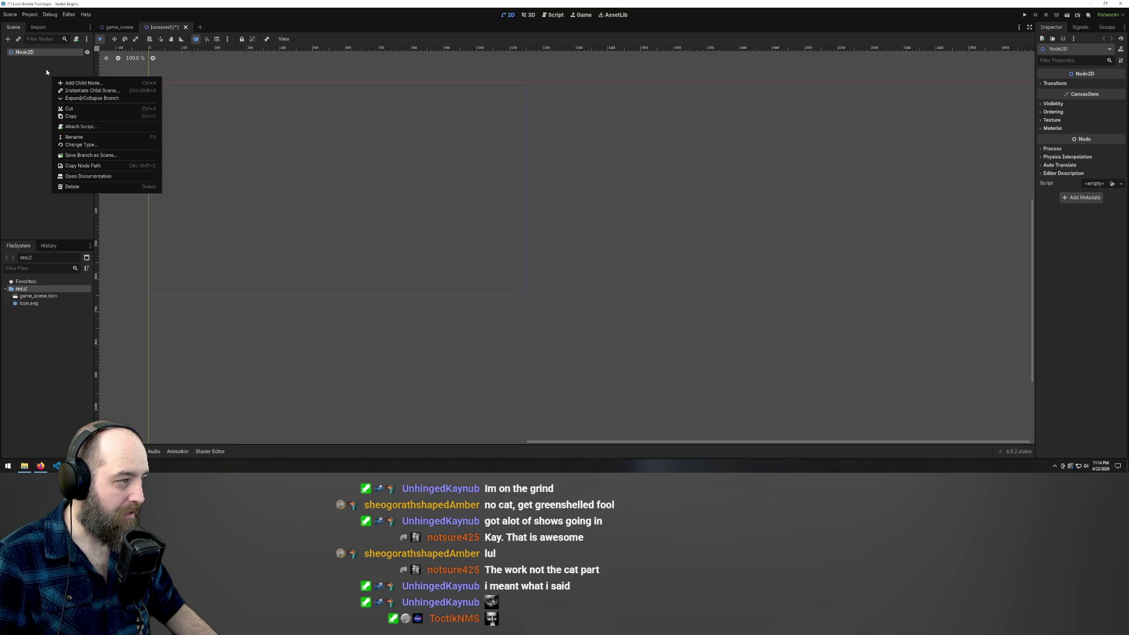
{"action": "left_click", "coordinate": [46, 69]}
{"action": "right_click", "coordinate": [44, 49]}
{"action": "left_click", "coordinate": [13, 55]}
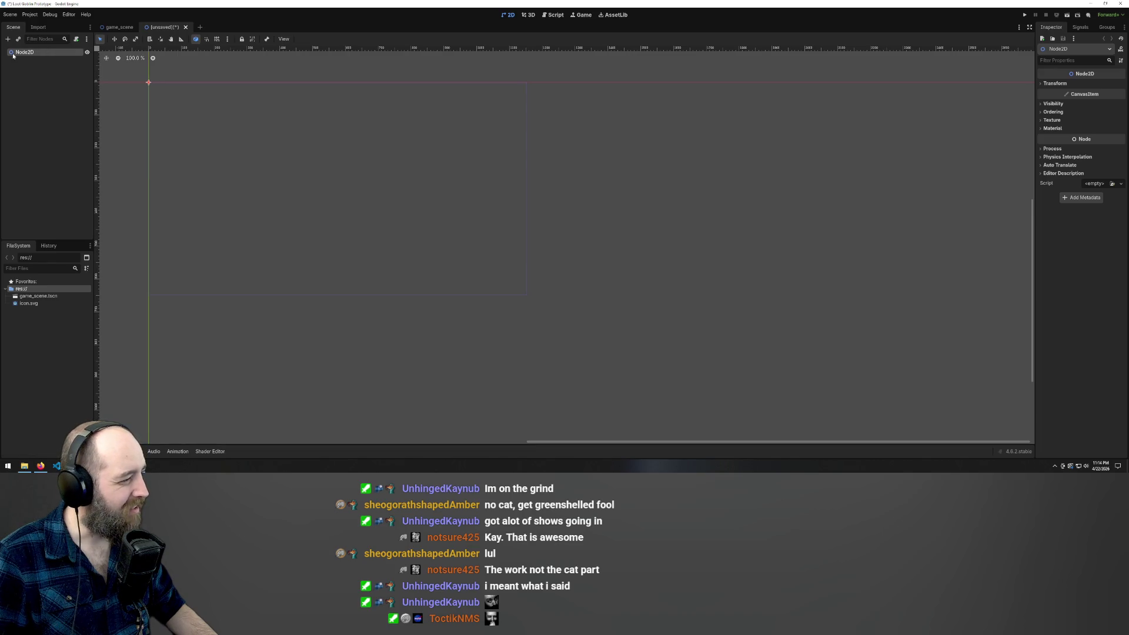
{"action": "right_click", "coordinate": [23, 52]}
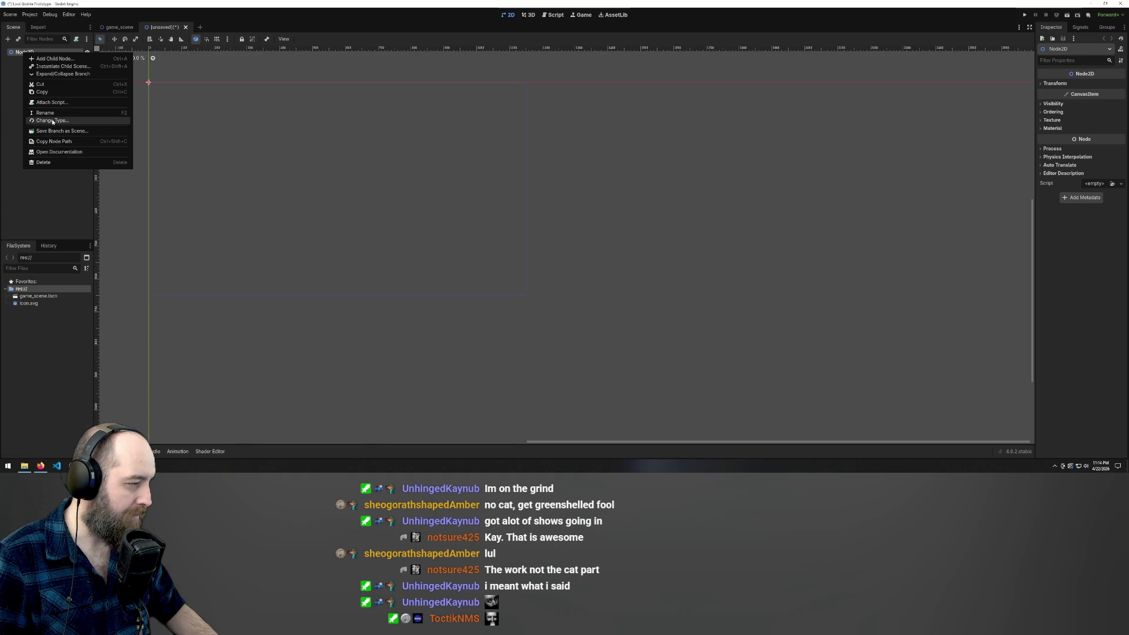
{"action": "left_click", "coordinate": [51, 121]}
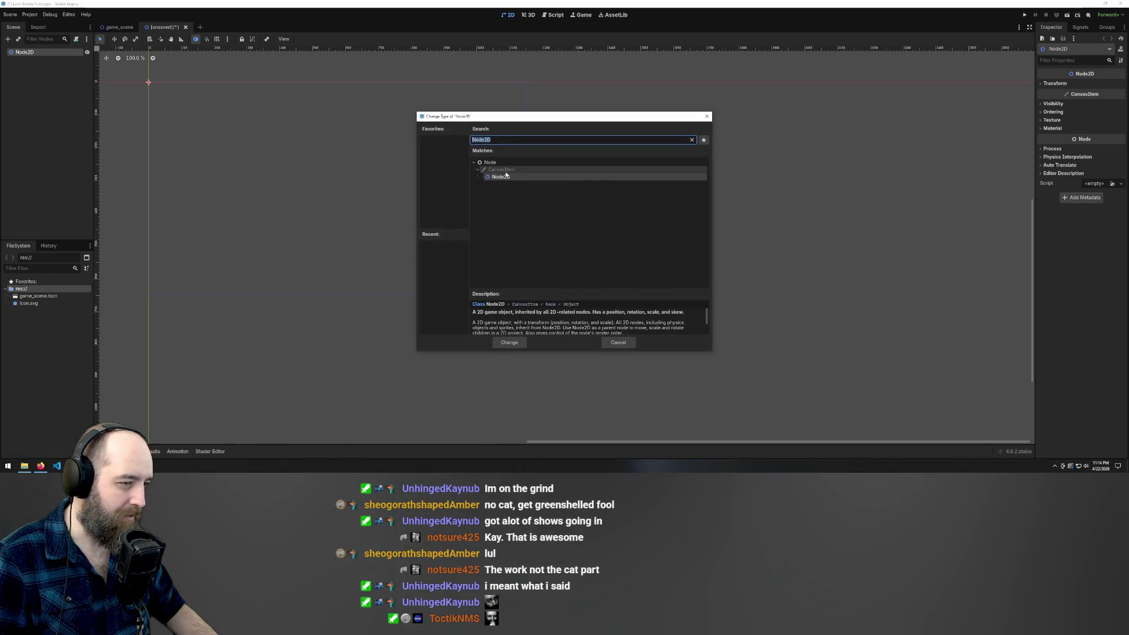
{"action": "key", "text": "BackSpace"}
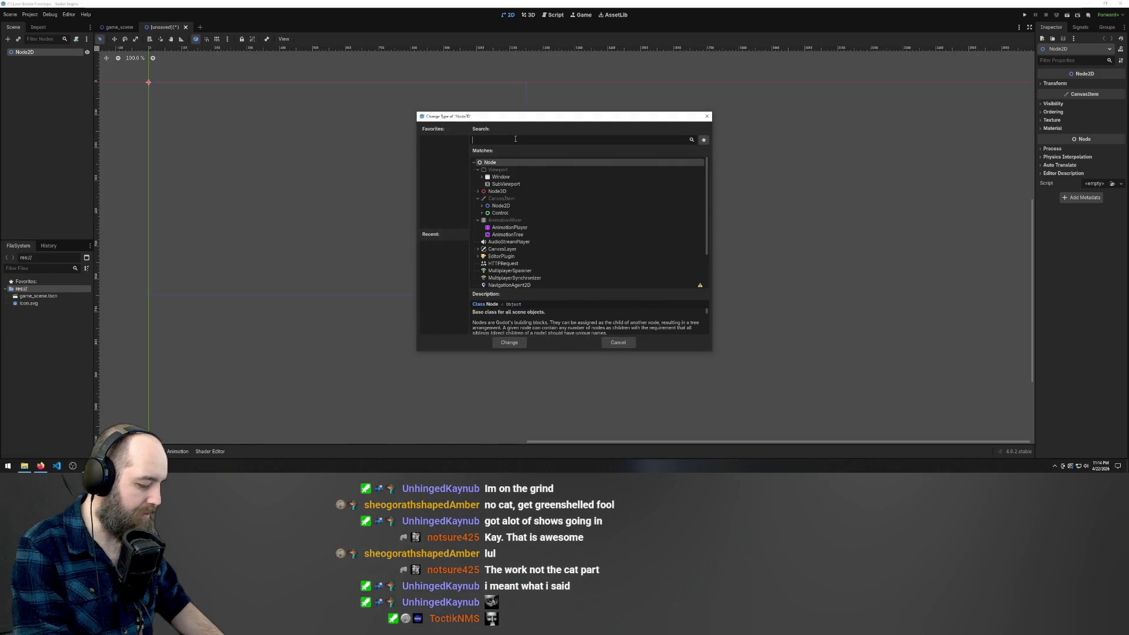
{"action": "type", "text": "chara"}
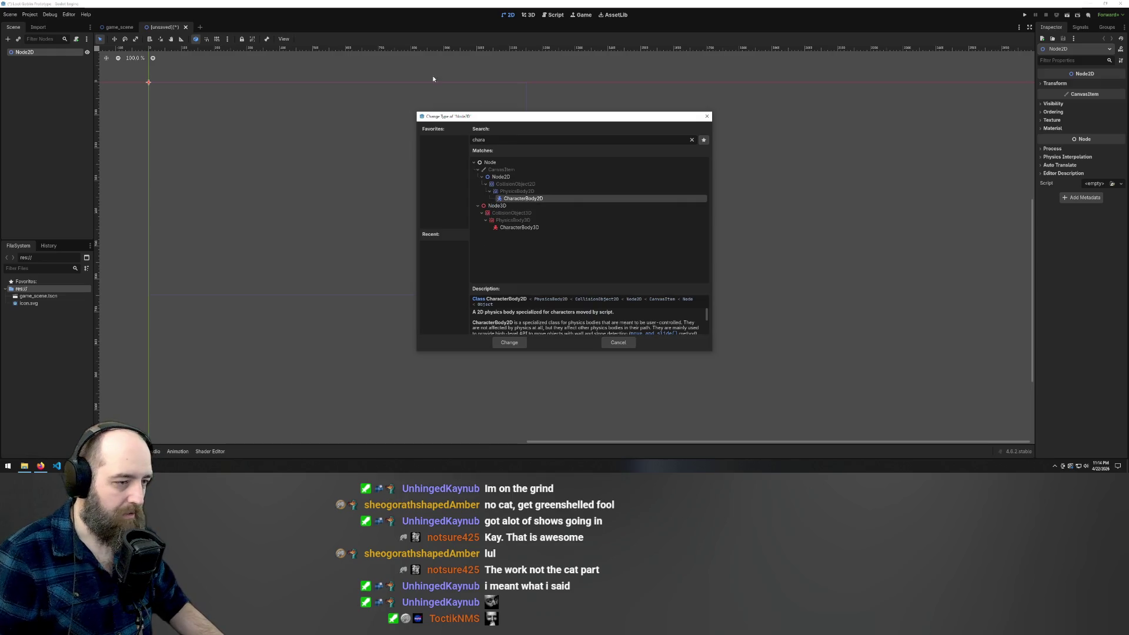
{"action": "double_click", "coordinate": [523, 197]}
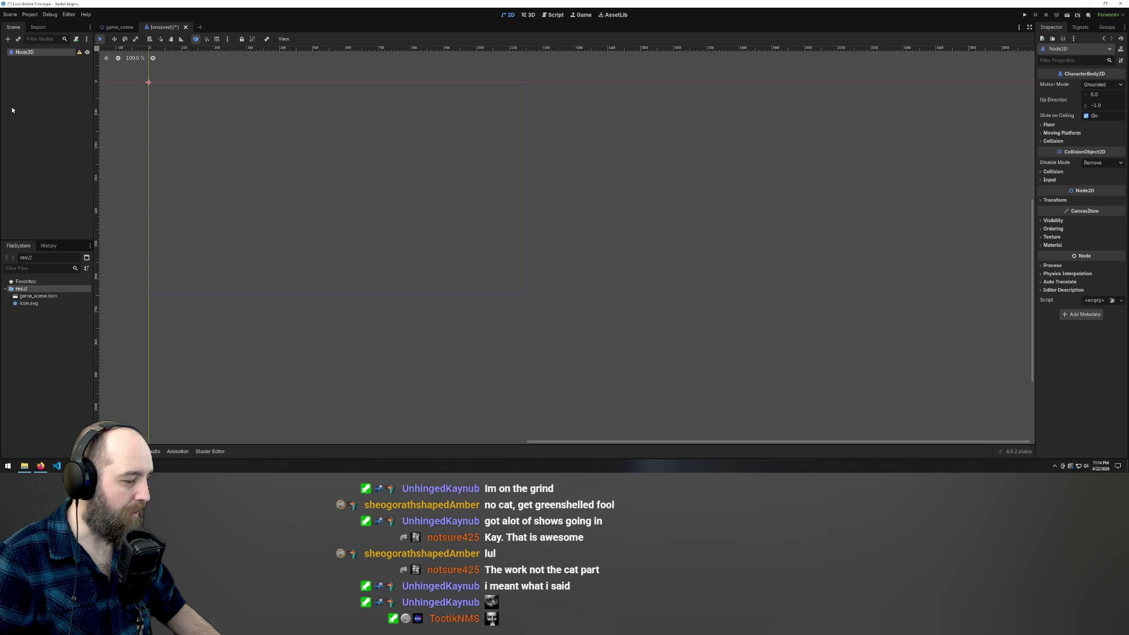
Rename the CharacterBody2D root to Player
{"action": "double_click", "coordinate": [27, 53]}
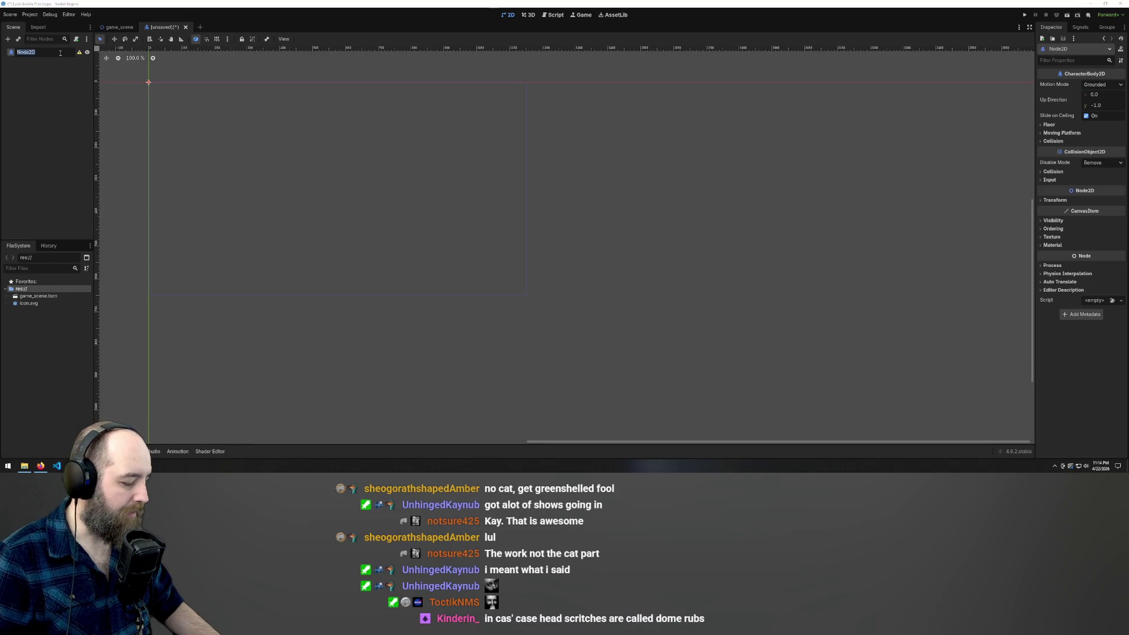
{"action": "type", "text": "Player"}
{"action": "key", "text": "Return"}
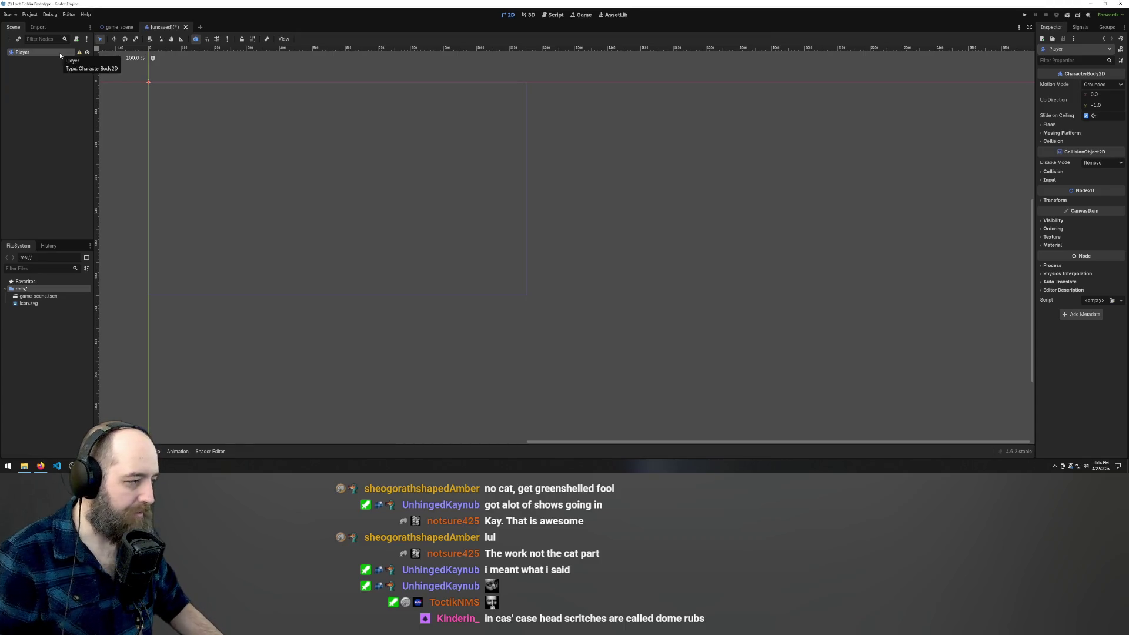
{"action": "left_click", "coordinate": [28, 91]}
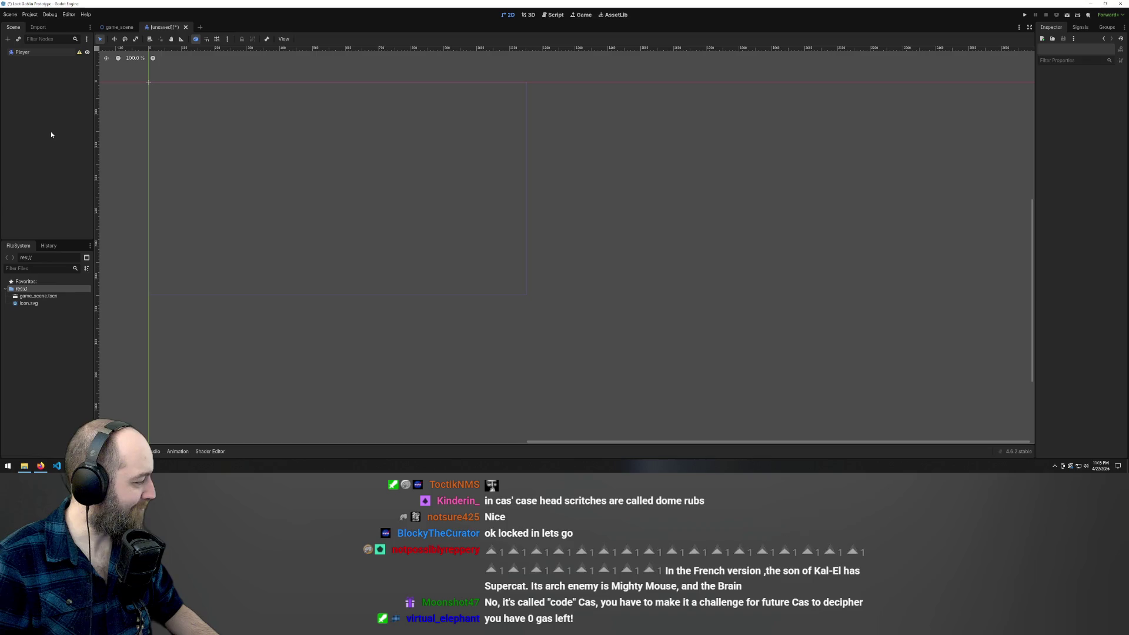
{"action": "right_click", "coordinate": [40, 51]}
{"action": "left_click", "coordinate": [29, 76]}
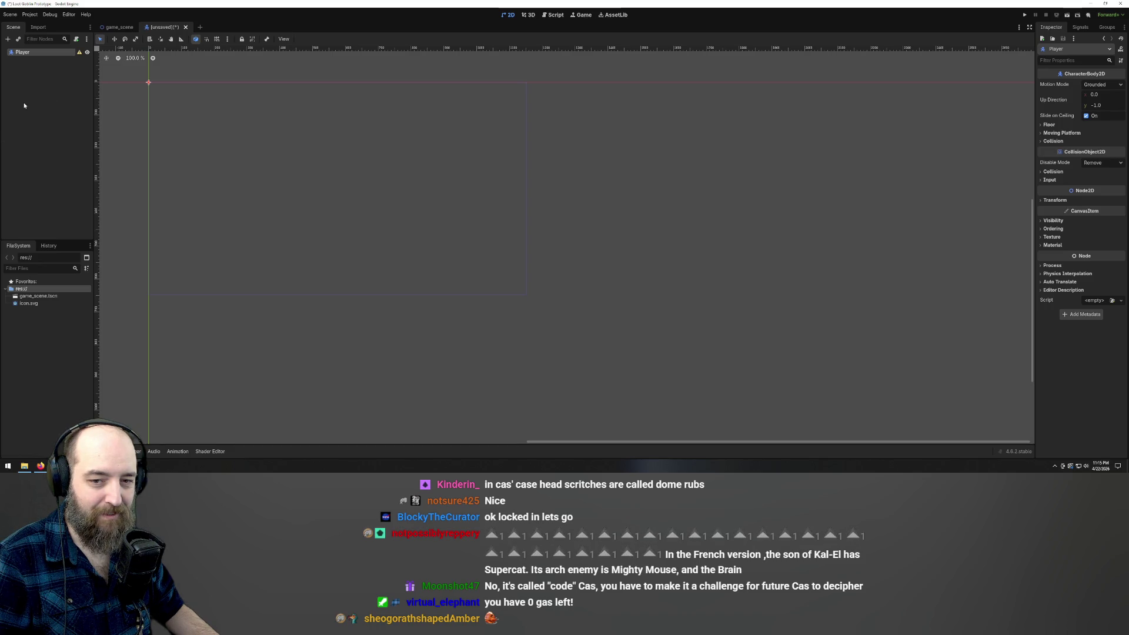
{"action": "right_click", "coordinate": [40, 53]}
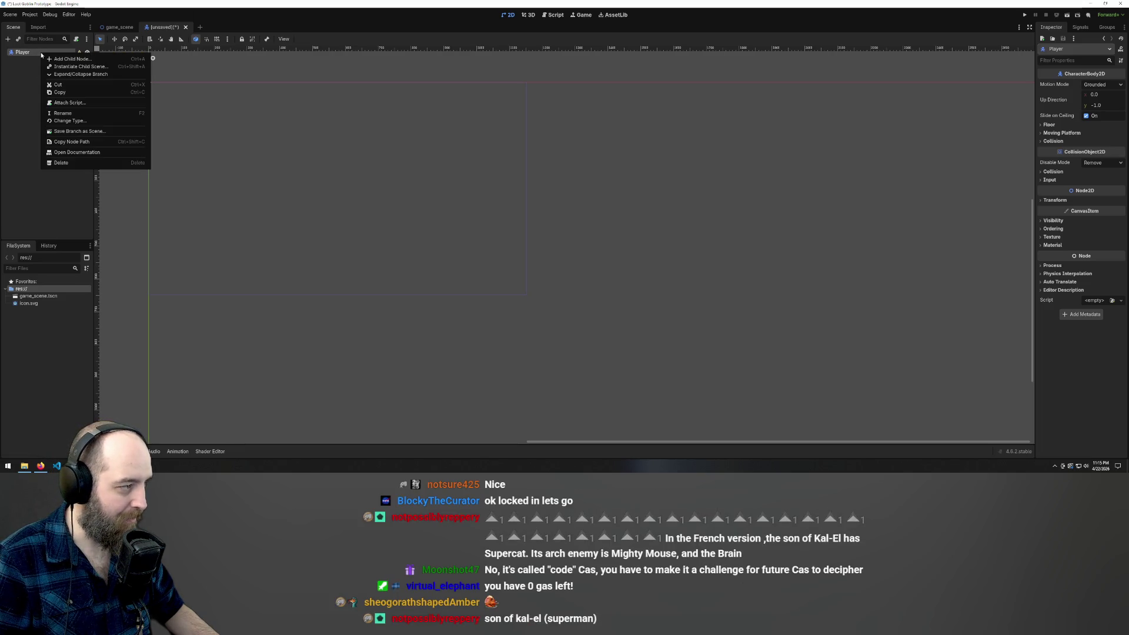
Add a Sprite2D child under Player, found by searching 'sprite'
{"action": "left_click", "coordinate": [53, 59]}
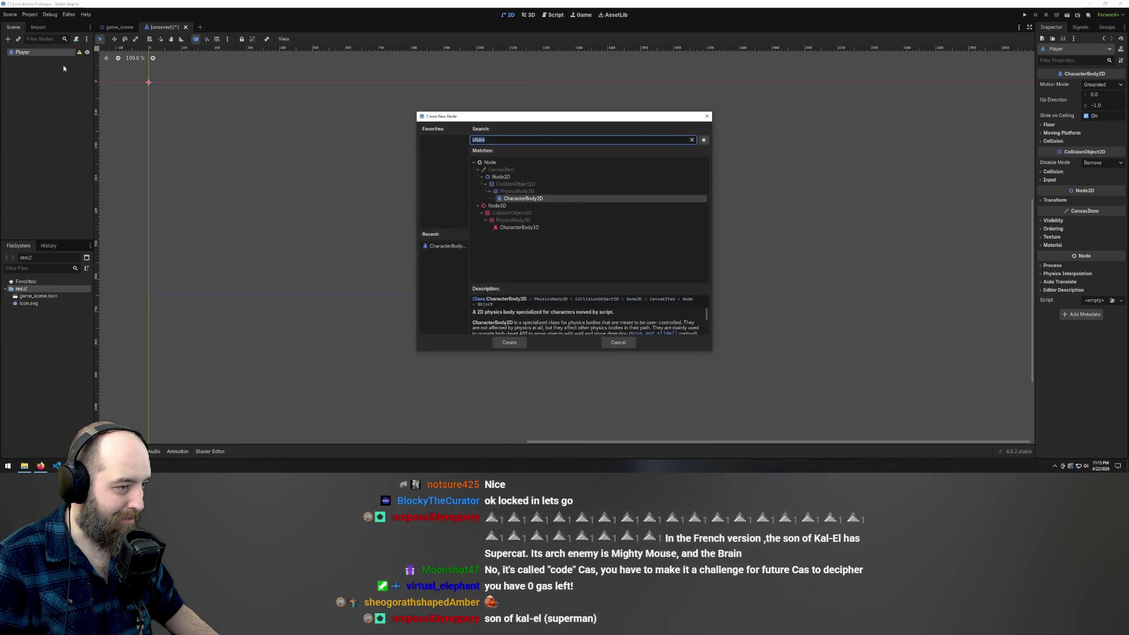
{"action": "key", "text": "BackSpace"}
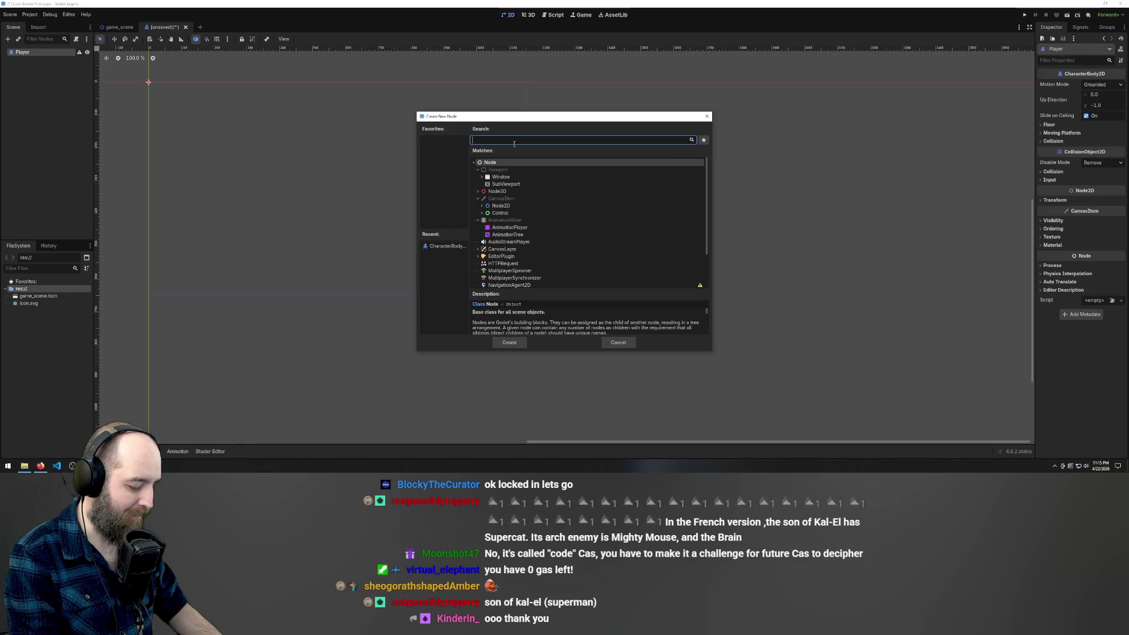
{"action": "type", "text": "sprite"}
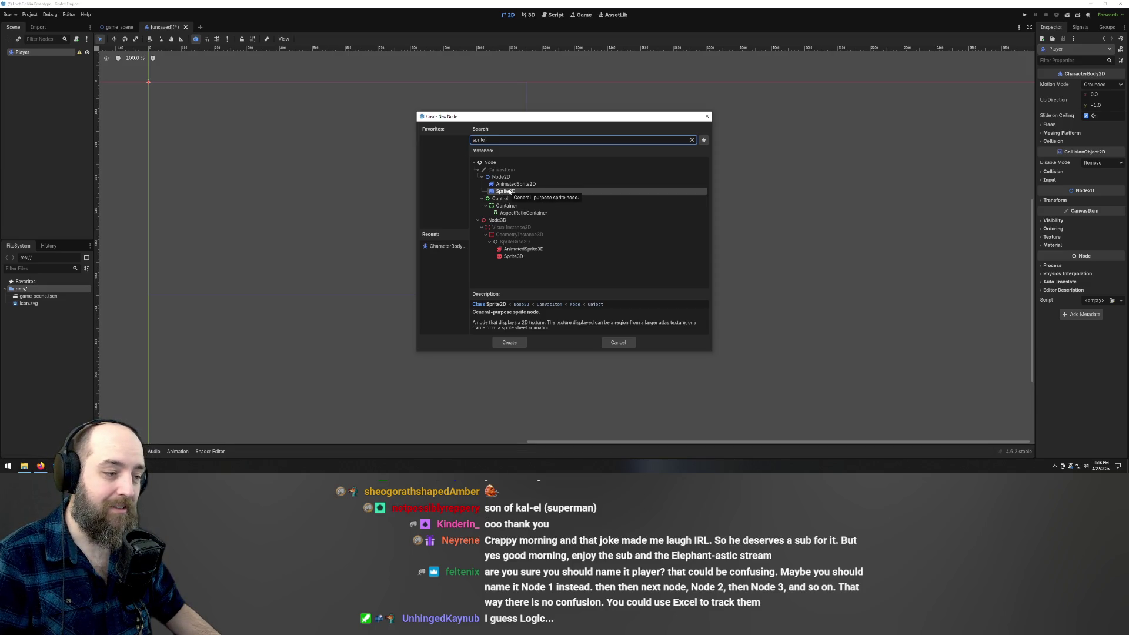
{"action": "double_click", "coordinate": [507, 192]}
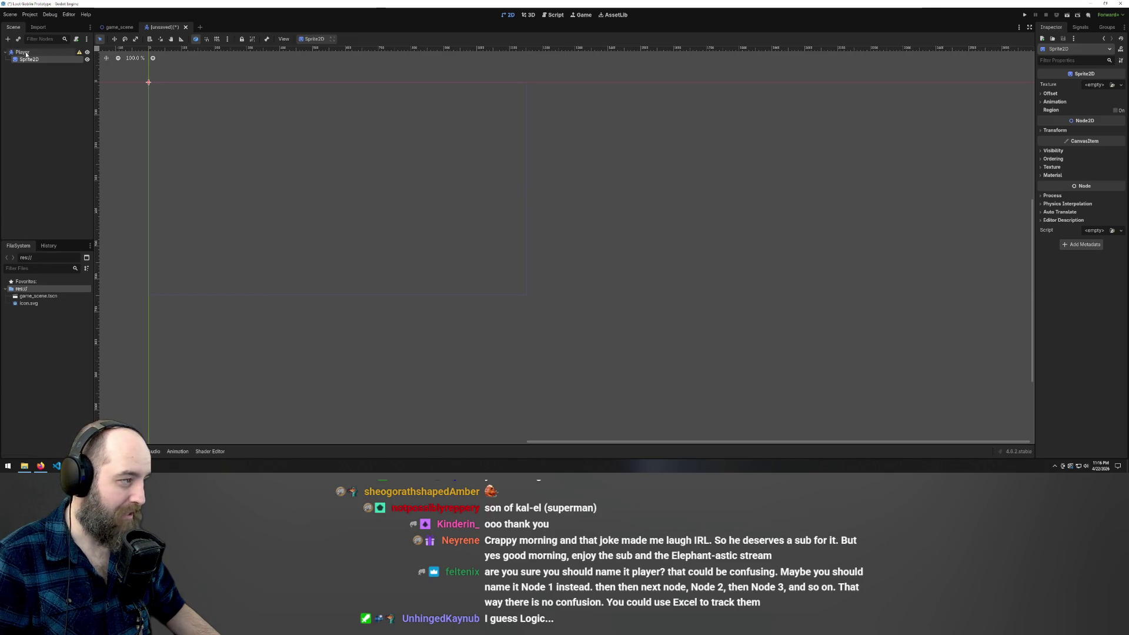
Select the Sprite2D node and enter inline rename mode
{"action": "left_click", "coordinate": [37, 111]}
{"action": "left_click", "coordinate": [29, 60]}
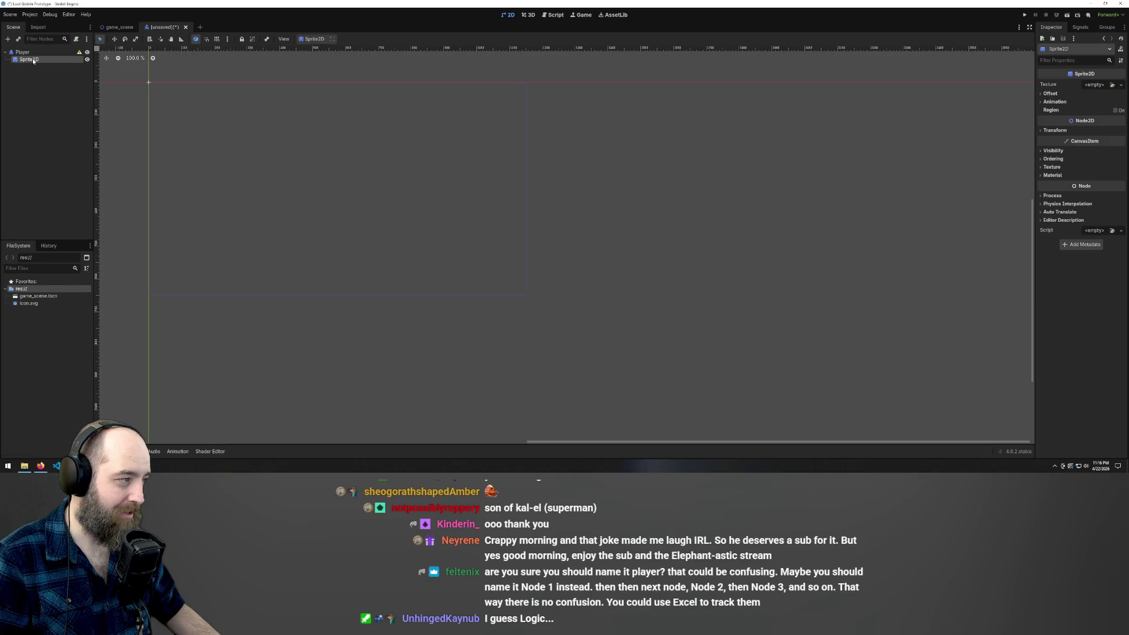
{"action": "left_click", "coordinate": [29, 60]}
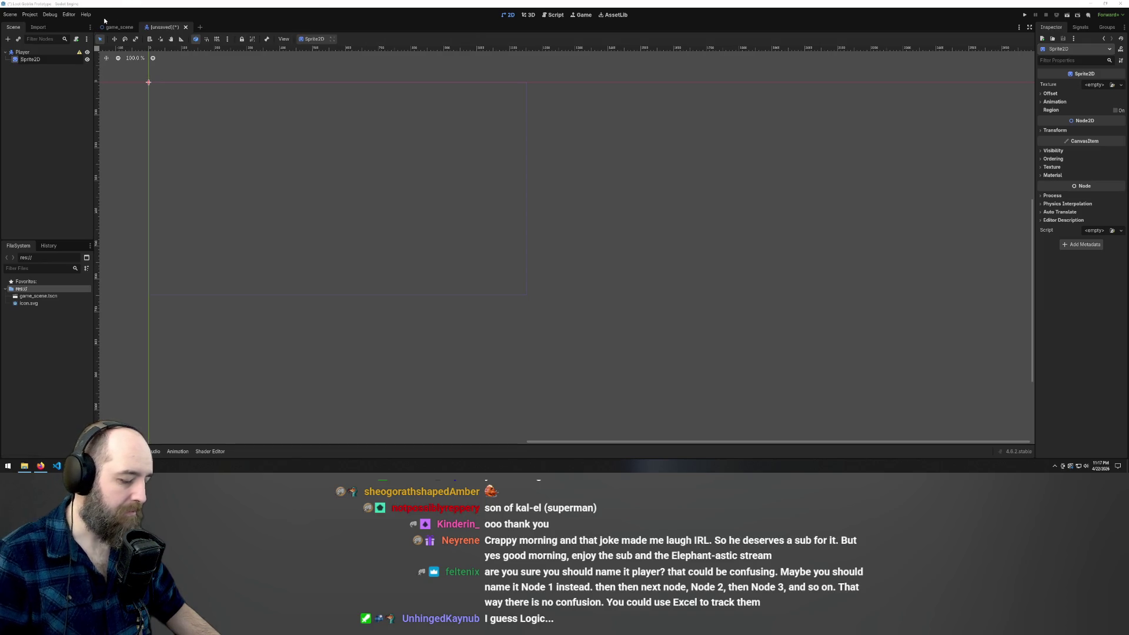
Rename the sprite to 'Player - Sprite2D' and bring up its texture picker listing icon.svg
{"action": "type", "text": "Player"}
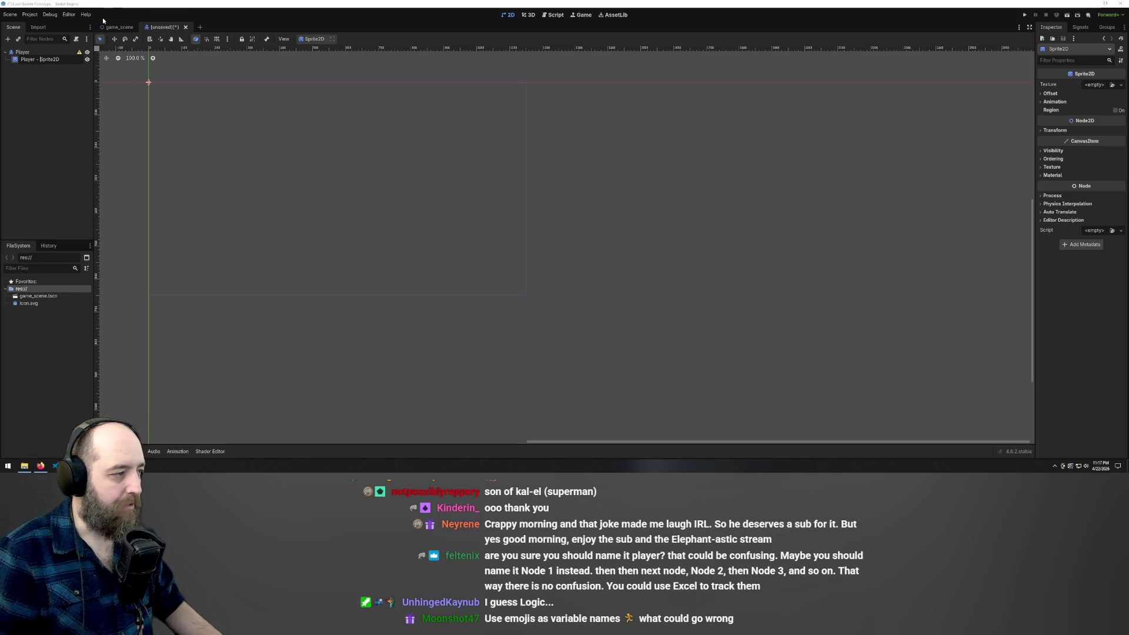
{"action": "type", "text": " -"}
{"action": "key", "text": "Return"}
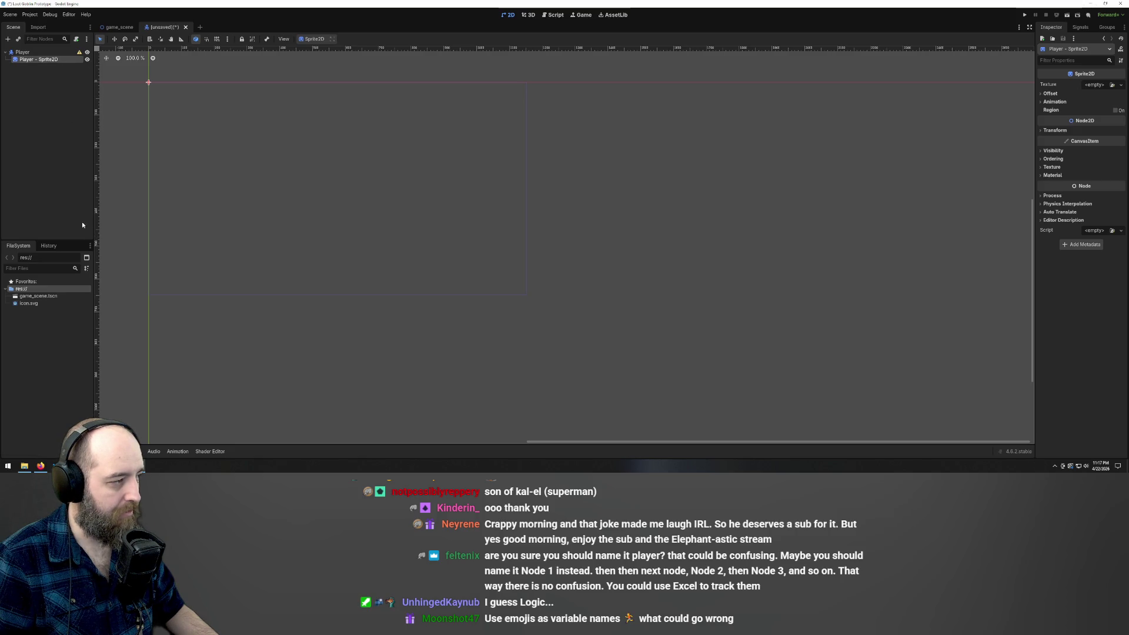
{"action": "left_click", "coordinate": [37, 112]}
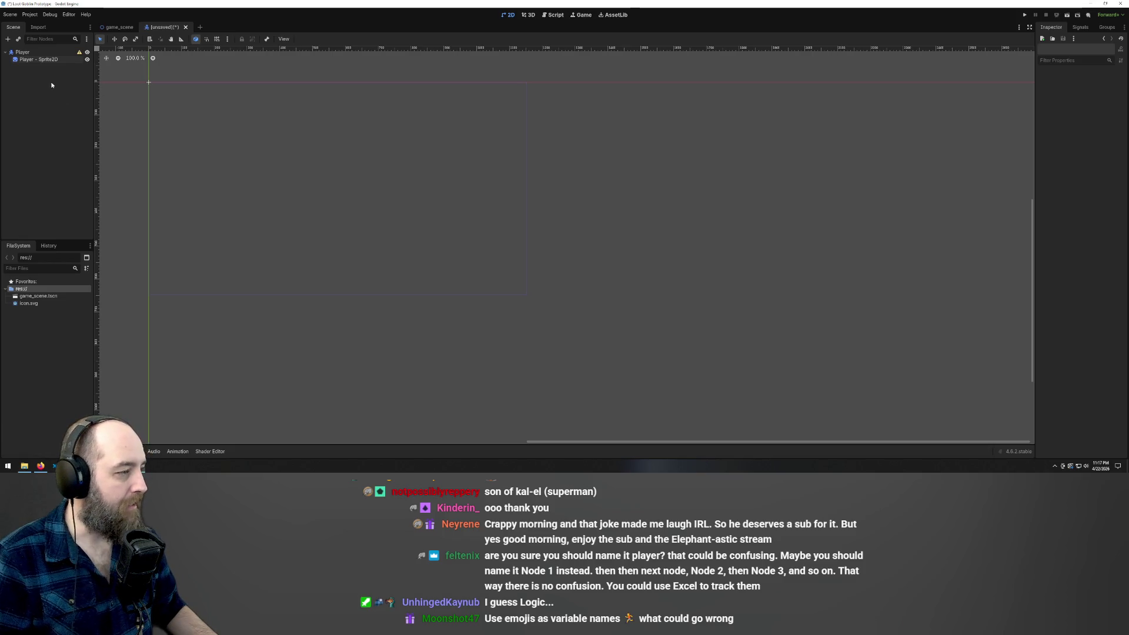
{"action": "left_click", "coordinate": [39, 59]}
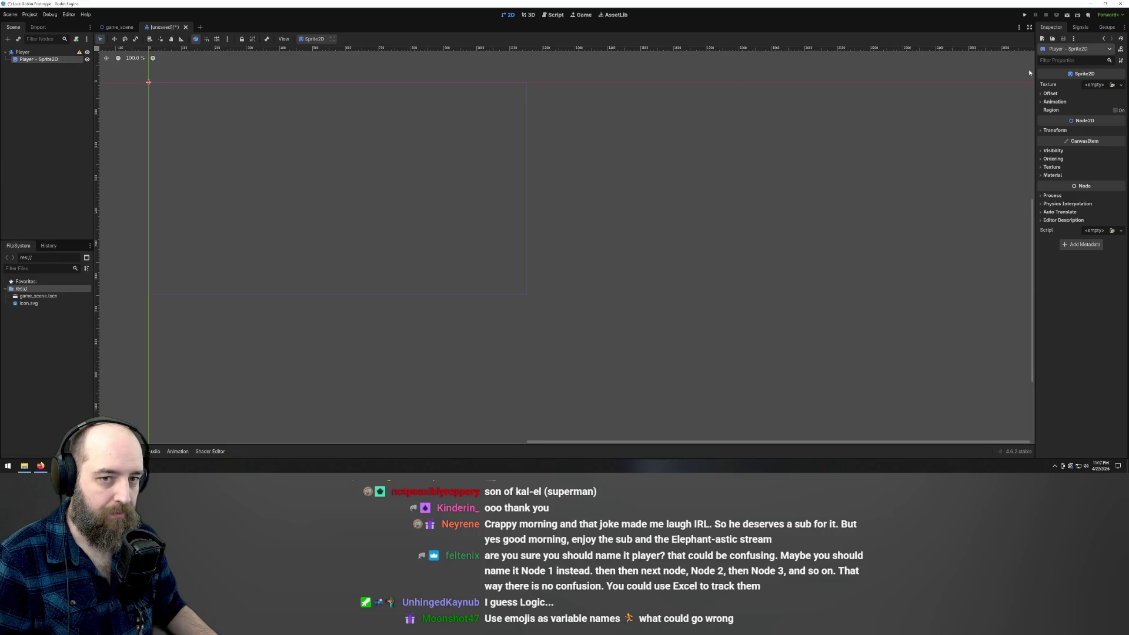
{"action": "left_click", "coordinate": [1111, 85]}
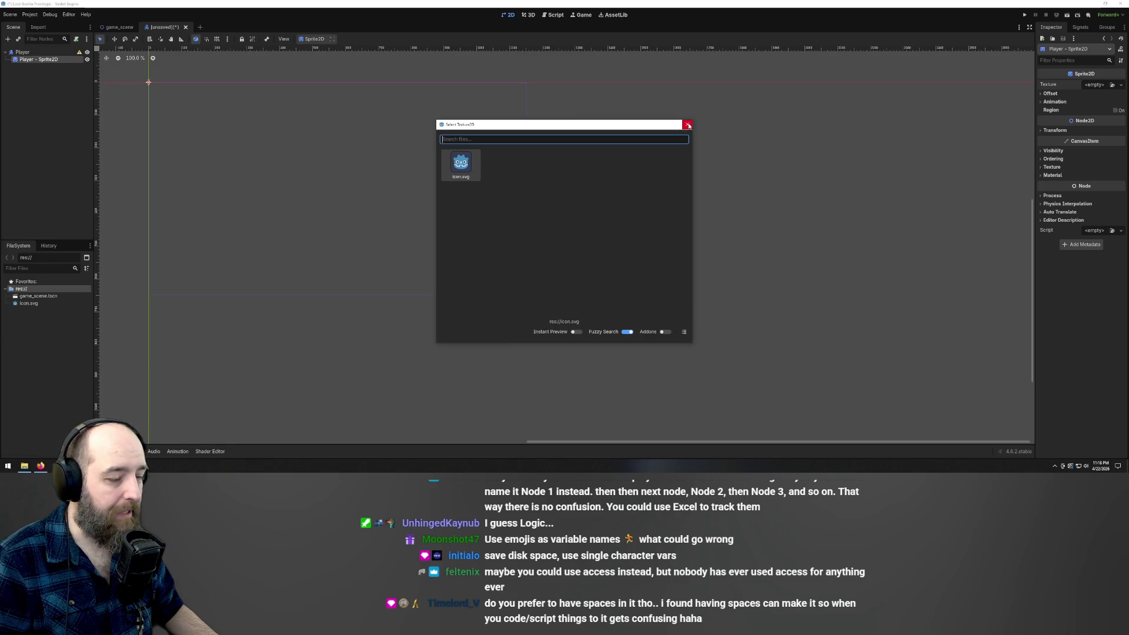
Close the Select Texture2D dialog without choosing icon.svg
{"action": "left_click", "coordinate": [688, 125]}
{"action": "double_click", "coordinate": [40, 59]}
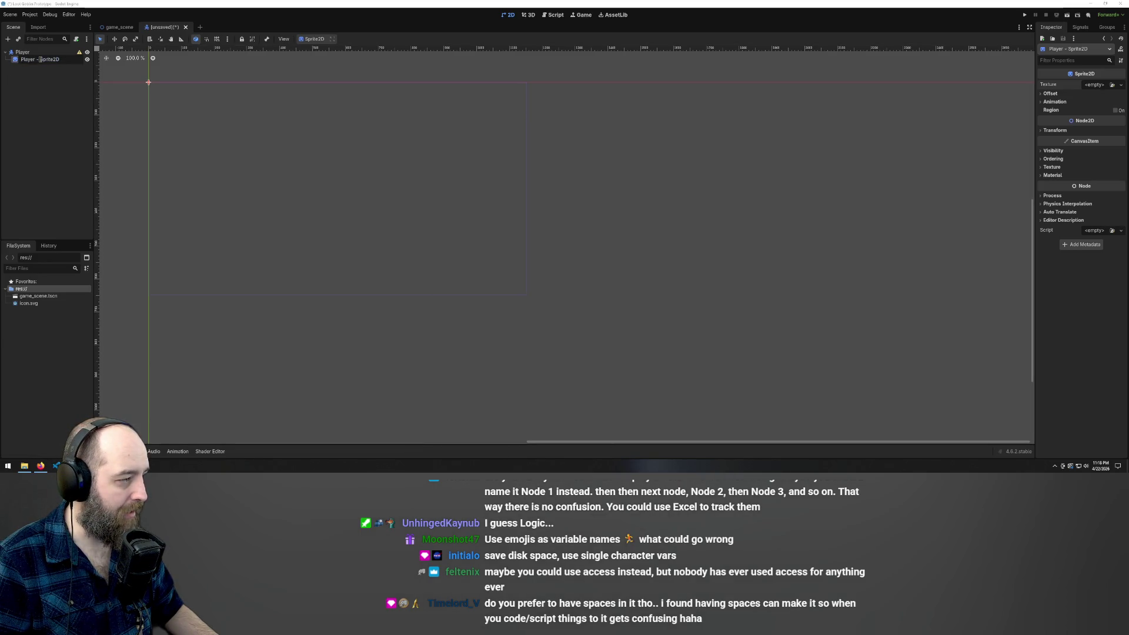
{"action": "key", "text": "BackSpace"}
{"action": "key", "text": "BackSpace"}
{"action": "key", "text": "BackSpace"}
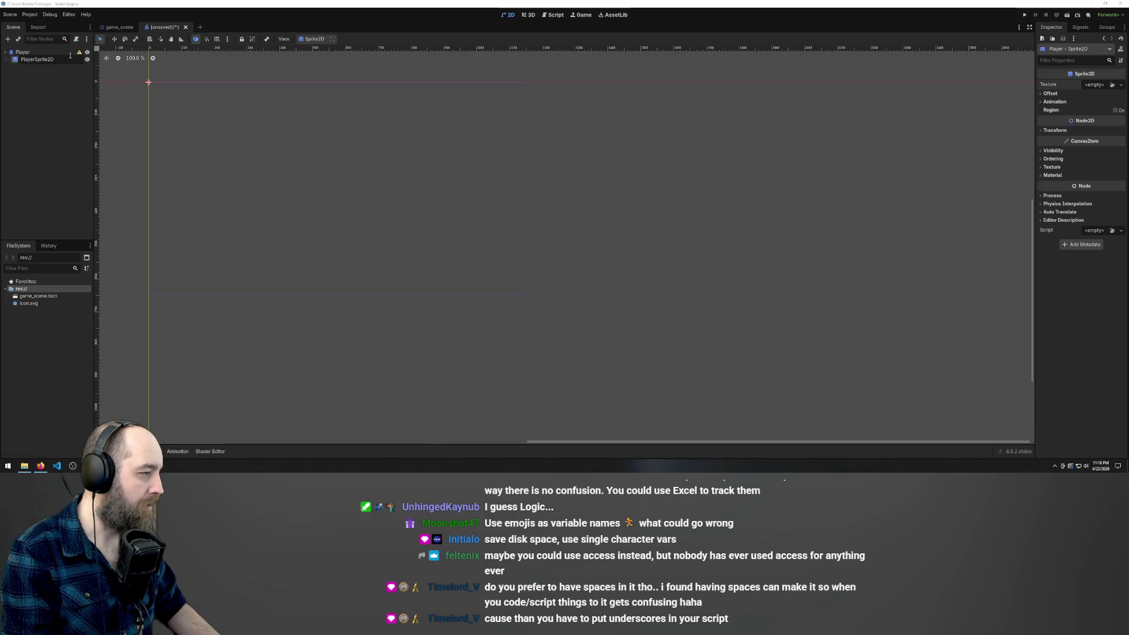
{"action": "type", "text": "Sprite"}
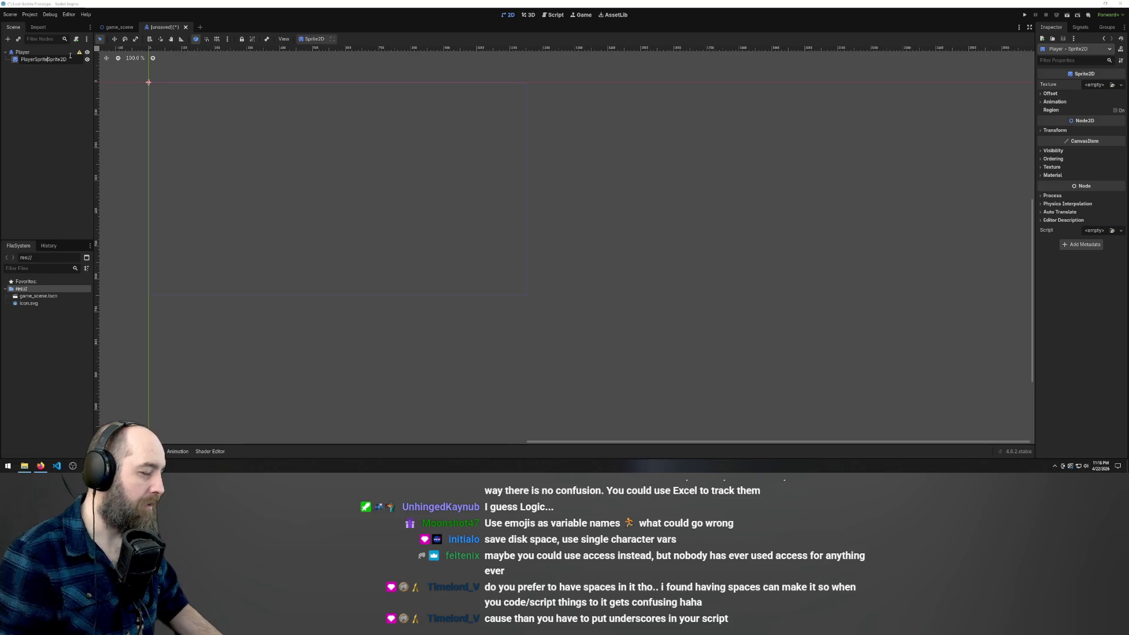
{"action": "left_click", "coordinate": [24, 59]}
{"action": "key", "text": "BackSpace"}
{"action": "type", "text": "p"}
{"action": "key", "text": "Return"}
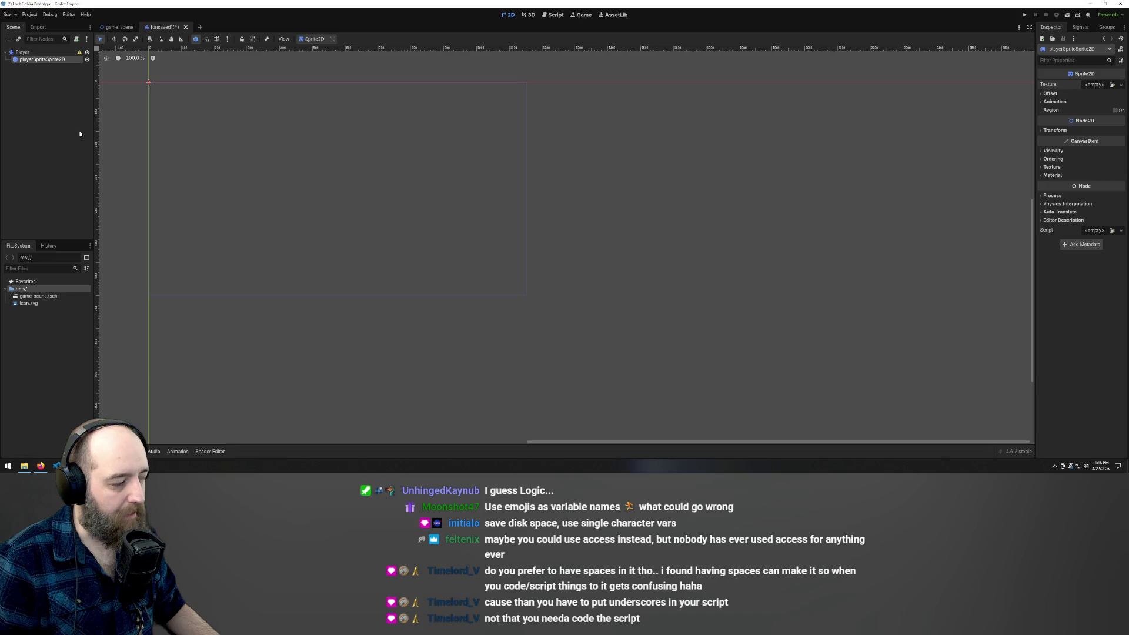
{"action": "left_click", "coordinate": [55, 53]}
{"action": "left_click", "coordinate": [53, 60]}
{"action": "left_click", "coordinate": [54, 51]}
{"action": "left_click", "coordinate": [51, 59]}
{"action": "left_click", "coordinate": [51, 60]}
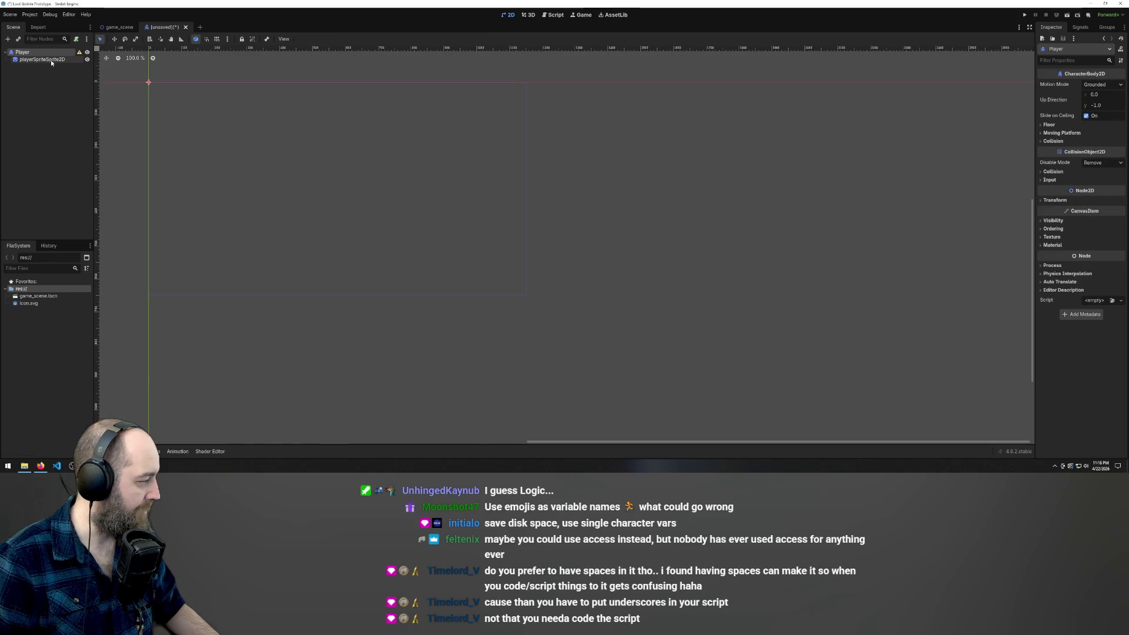
{"action": "left_click", "coordinate": [52, 86]}
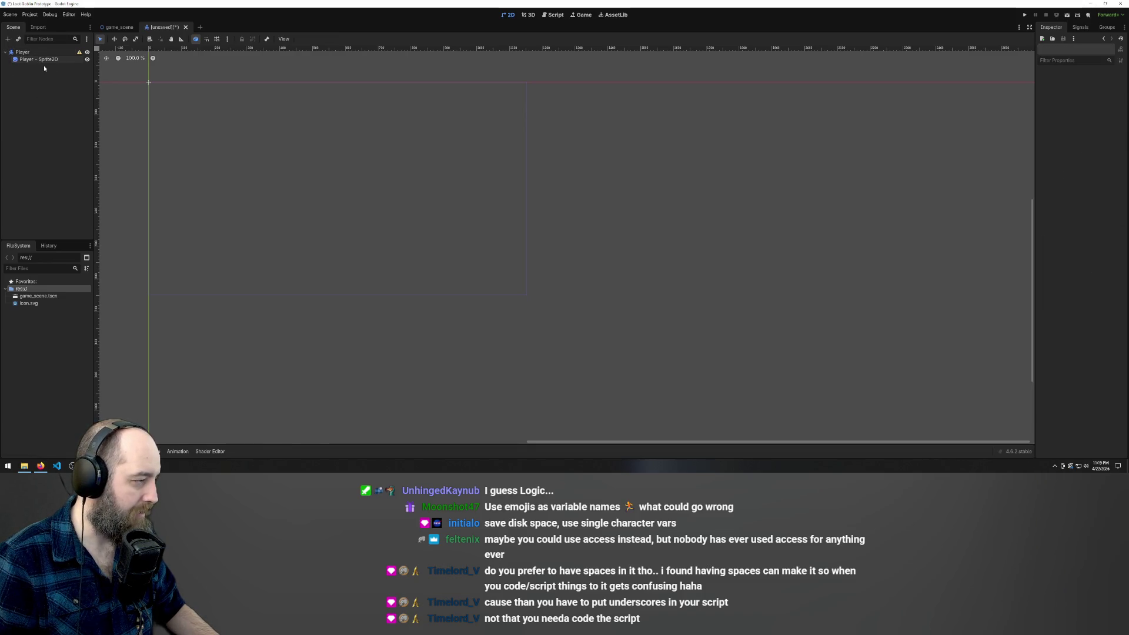
{"action": "left_click", "coordinate": [64, 52]}
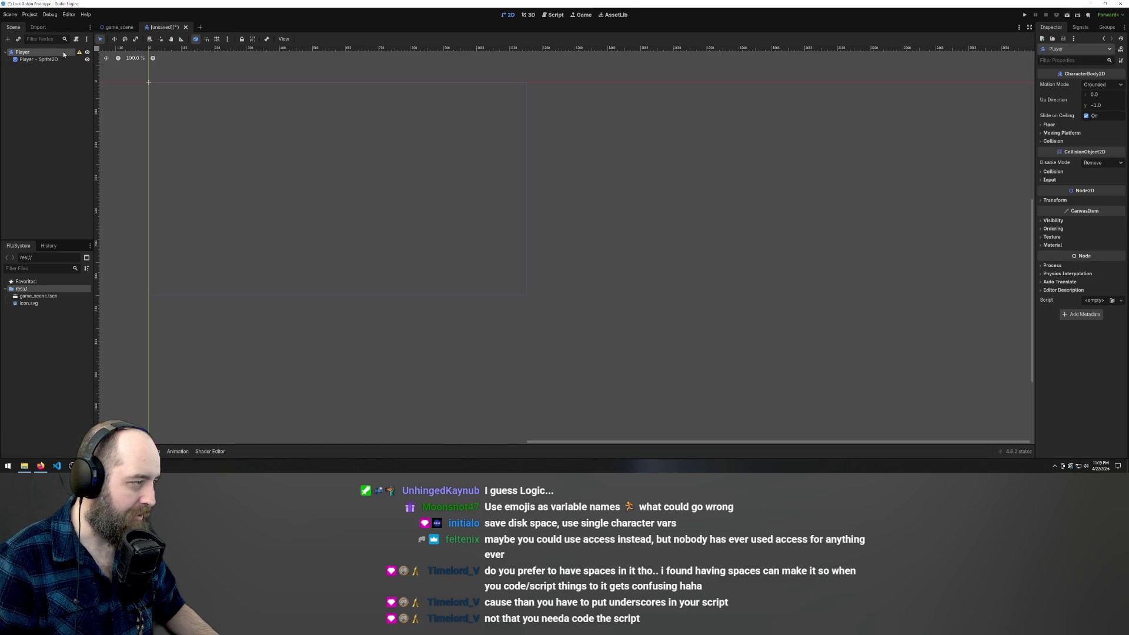
{"action": "left_click", "coordinate": [59, 59]}
{"action": "key", "text": "Up"}
{"action": "left_click", "coordinate": [59, 58]}
{"action": "left_click", "coordinate": [55, 53]}
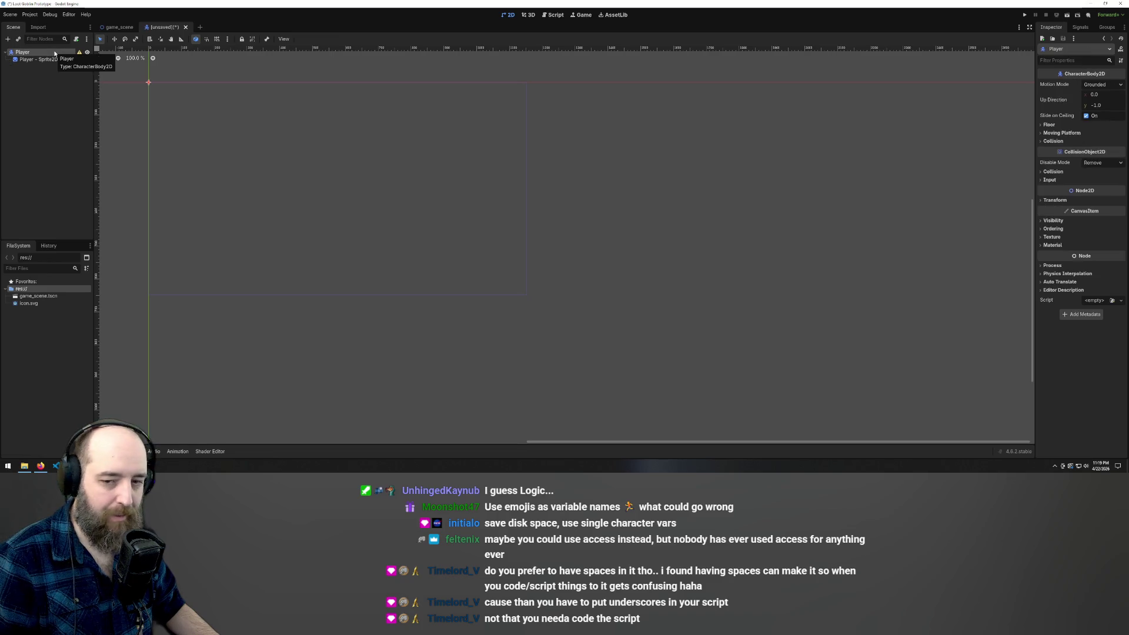
{"action": "right_click", "coordinate": [55, 53]}
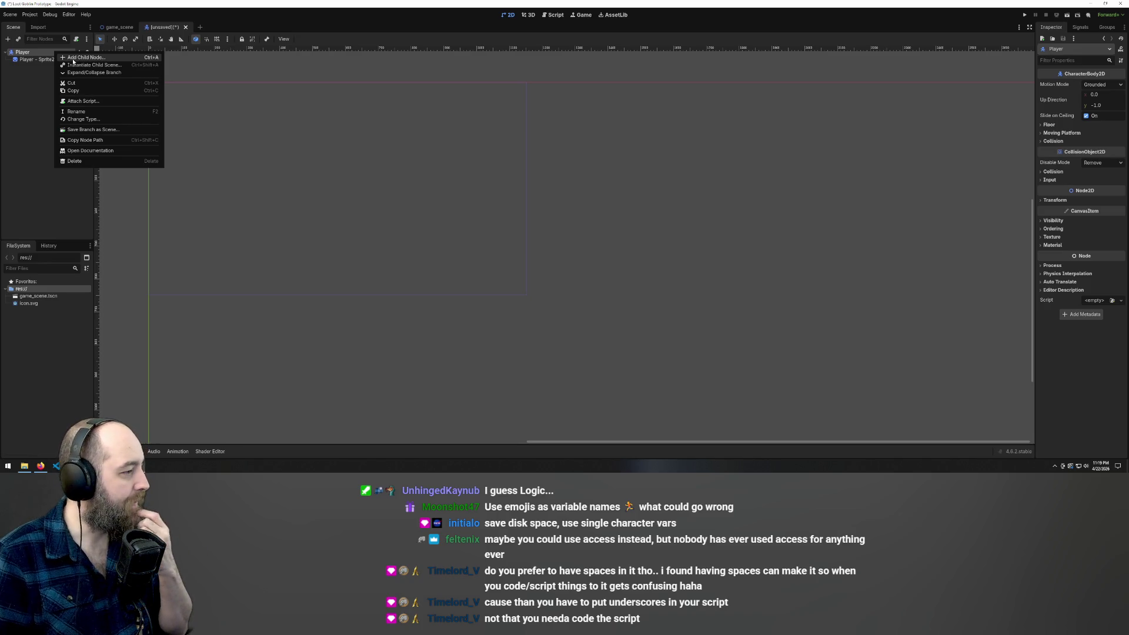
Create a CollisionShape2D child under Player, found by searching 'coll'
{"action": "left_click", "coordinate": [72, 58]}
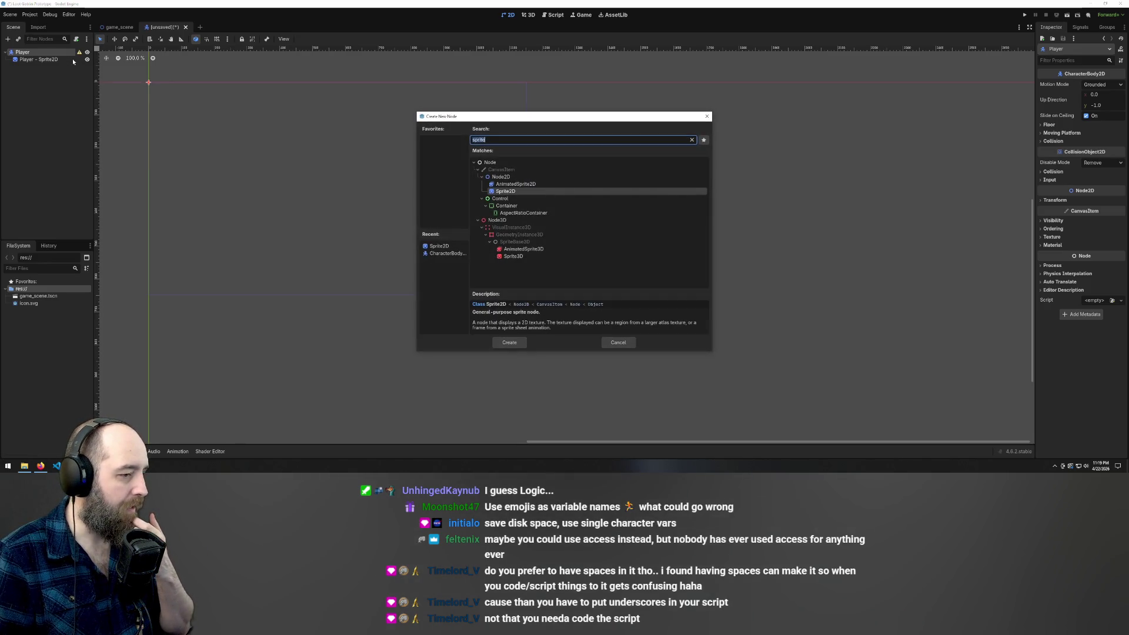
{"action": "type", "text": "coll"}
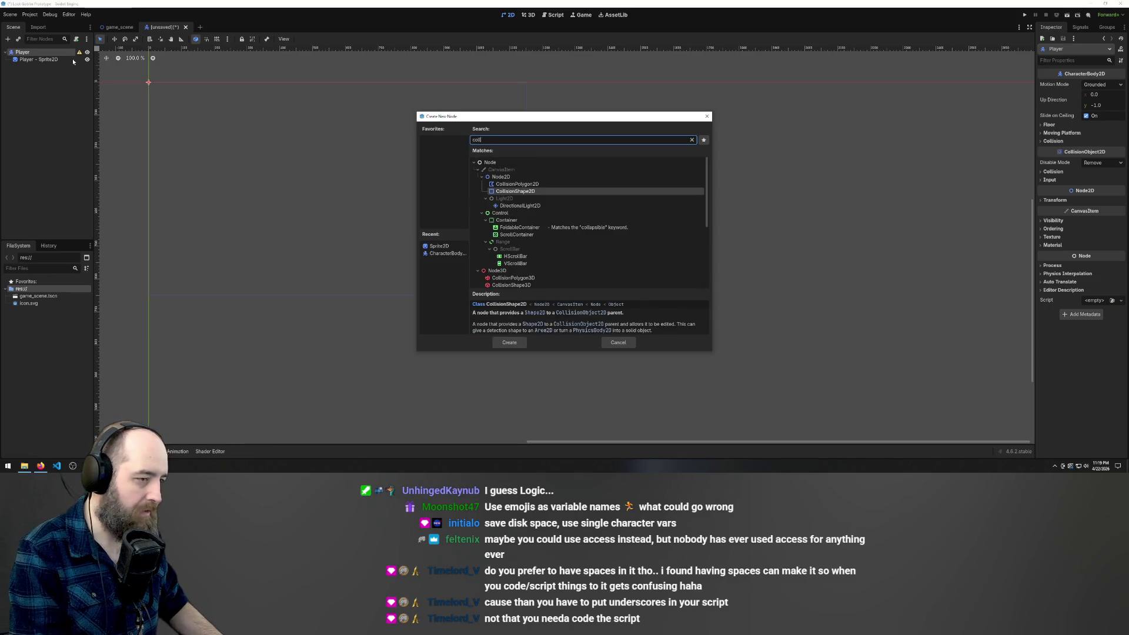
{"action": "left_click", "coordinate": [509, 193]}
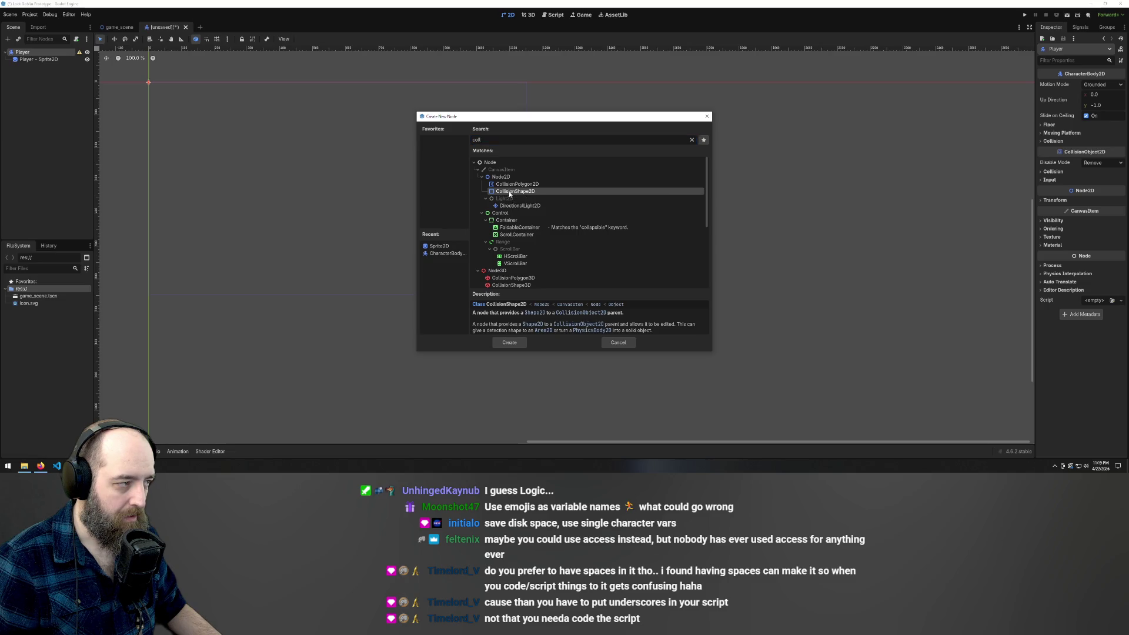
{"action": "left_click", "coordinate": [504, 345]}
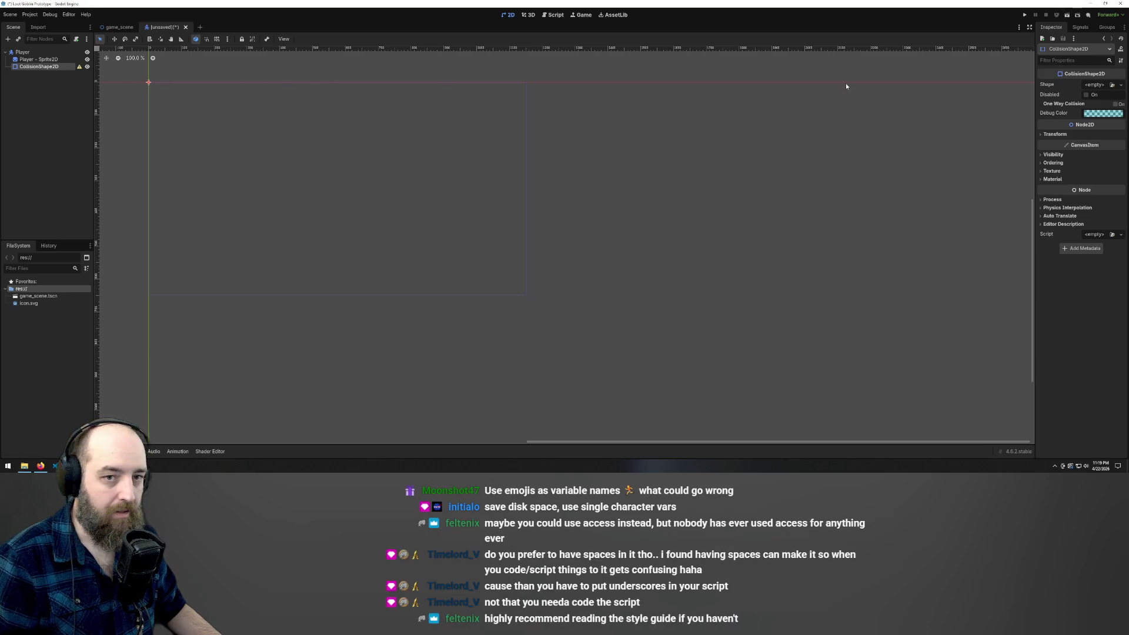
{"action": "left_click", "coordinate": [39, 59]}
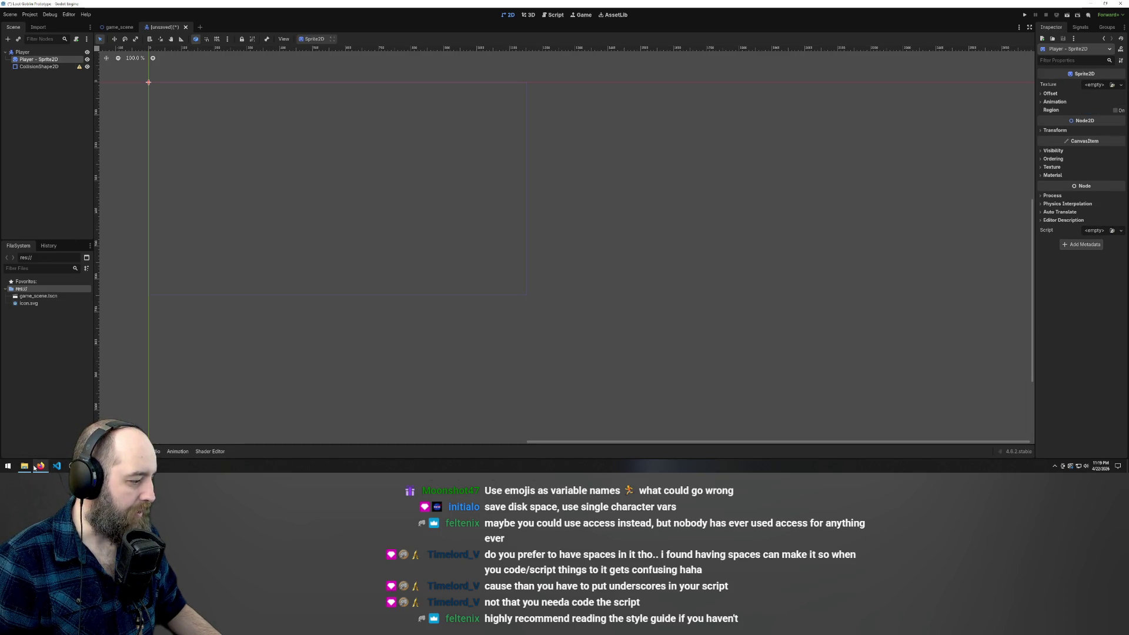
Bring File Explorer up from the taskbar, showing the folder of PNG emote images
{"action": "mouse_move", "coordinate": [25, 467]}
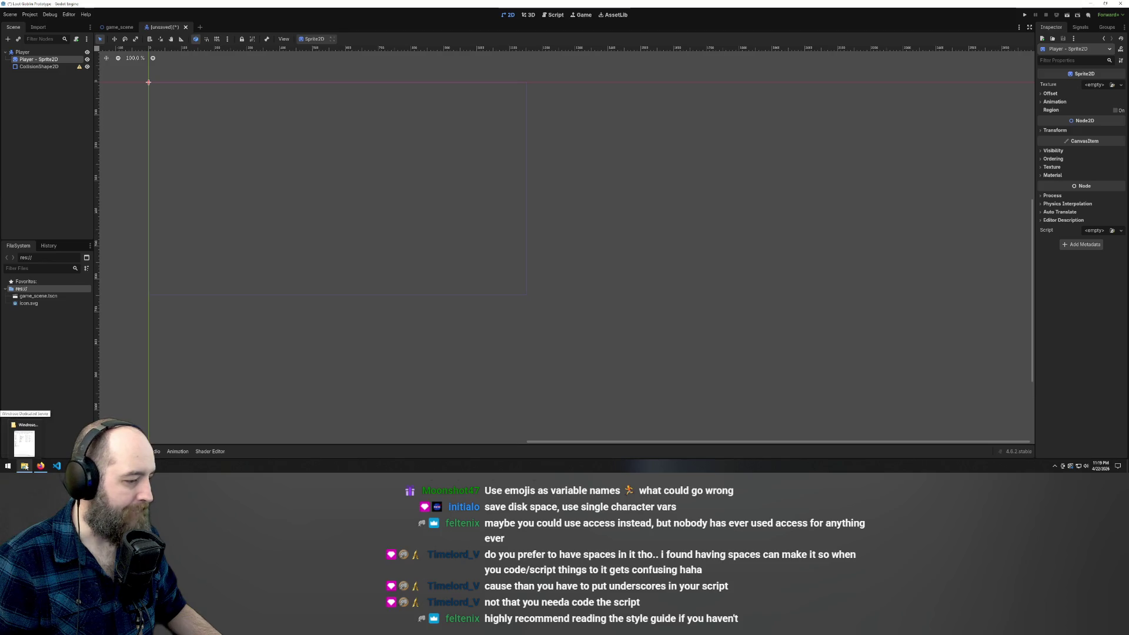
{"action": "left_click", "coordinate": [24, 443]}
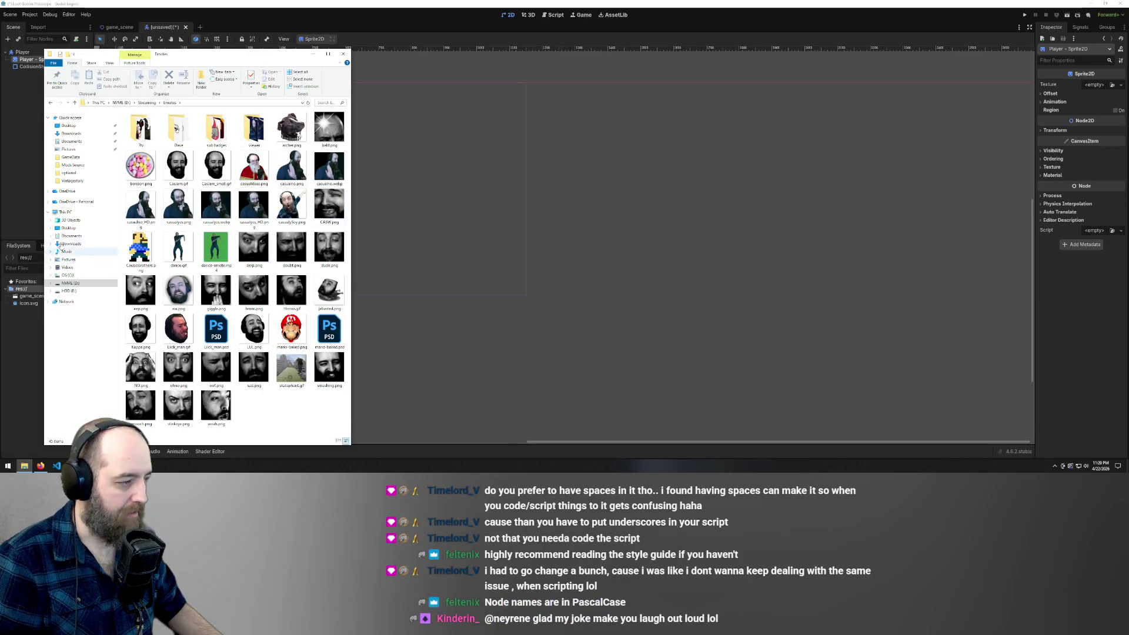
Create a new folder named 'placeholder' in the project's FileSystem
{"action": "left_click", "coordinate": [140, 247]}
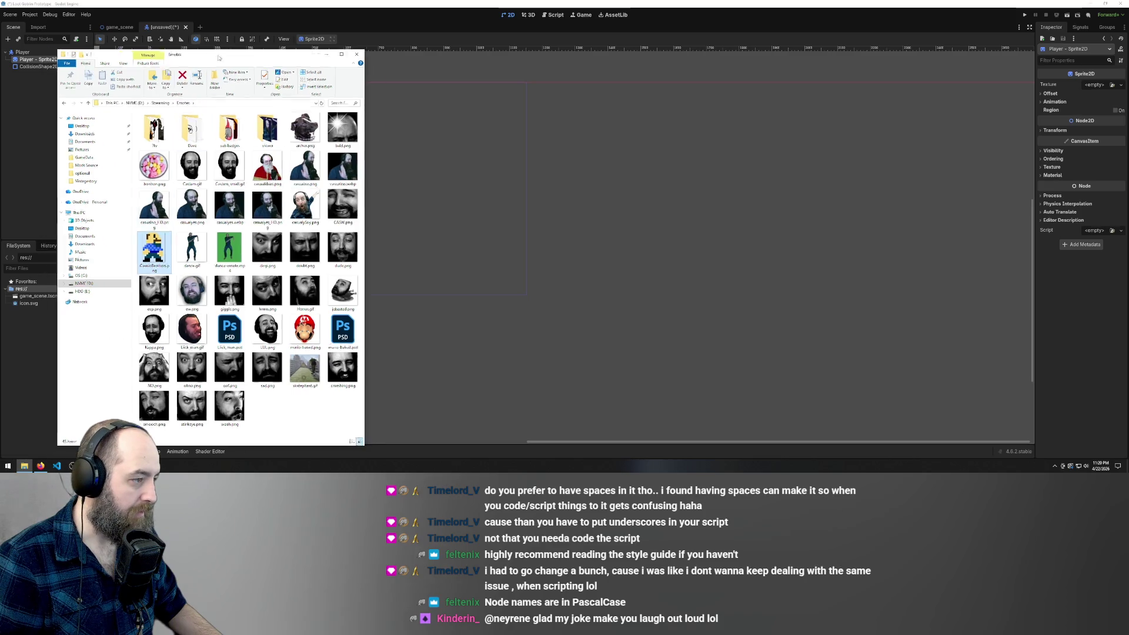
{"action": "left_click_drag", "start_coordinate": [194, 53], "coordinate": [418, 36]}
{"action": "right_click", "coordinate": [45, 317]}
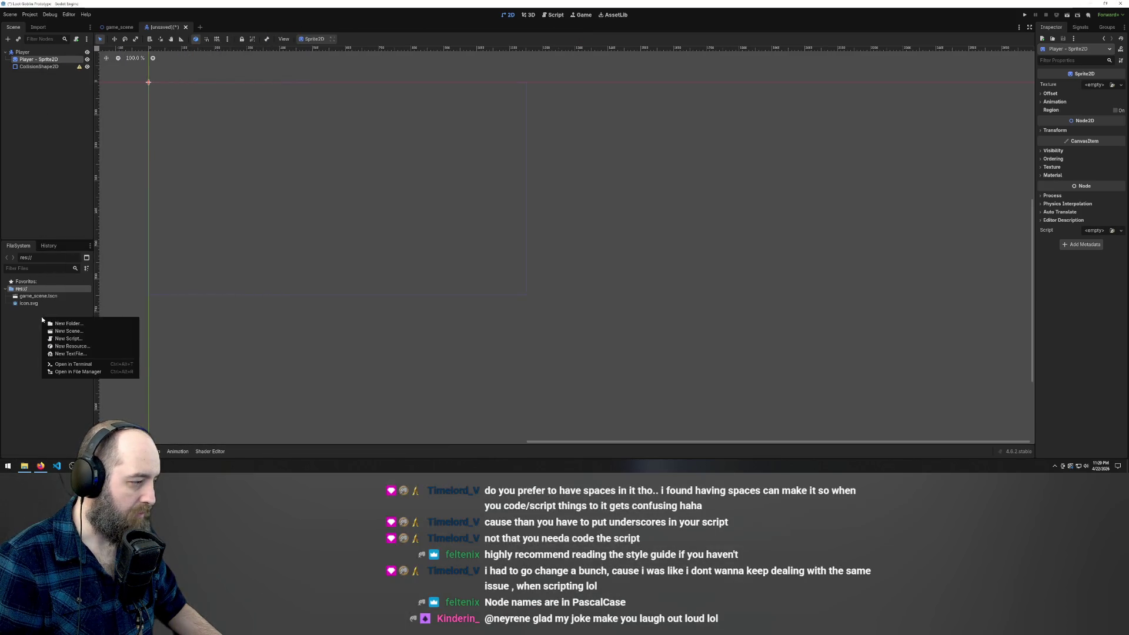
{"action": "left_click", "coordinate": [73, 321]}
{"action": "type", "text": "placehold"}
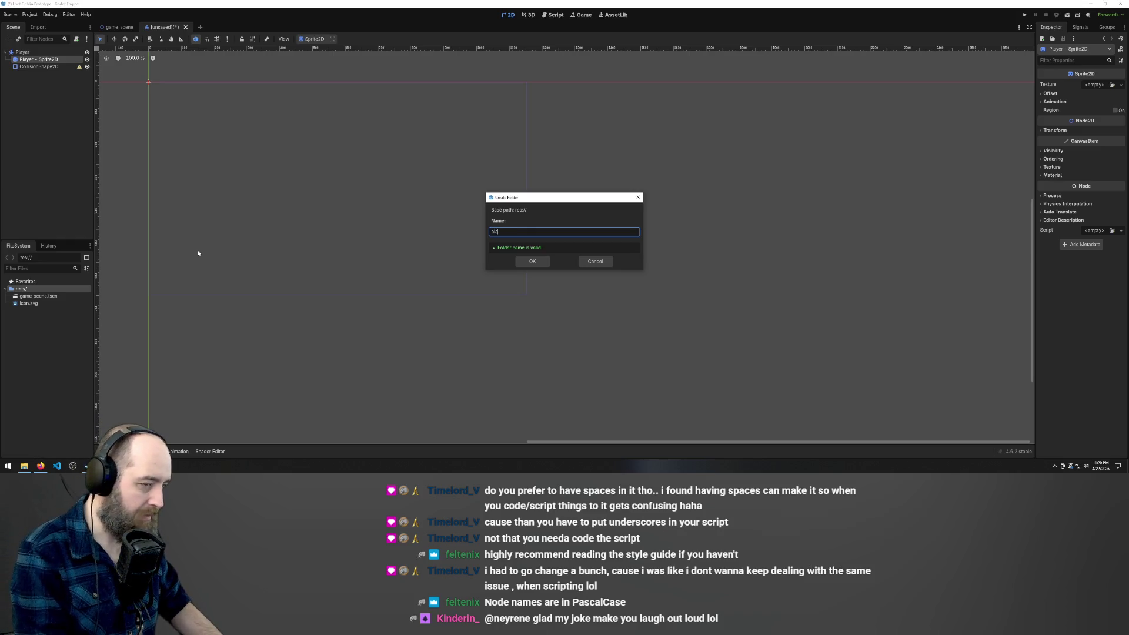
{"action": "type", "text": "er"}
{"action": "key", "text": "Return"}
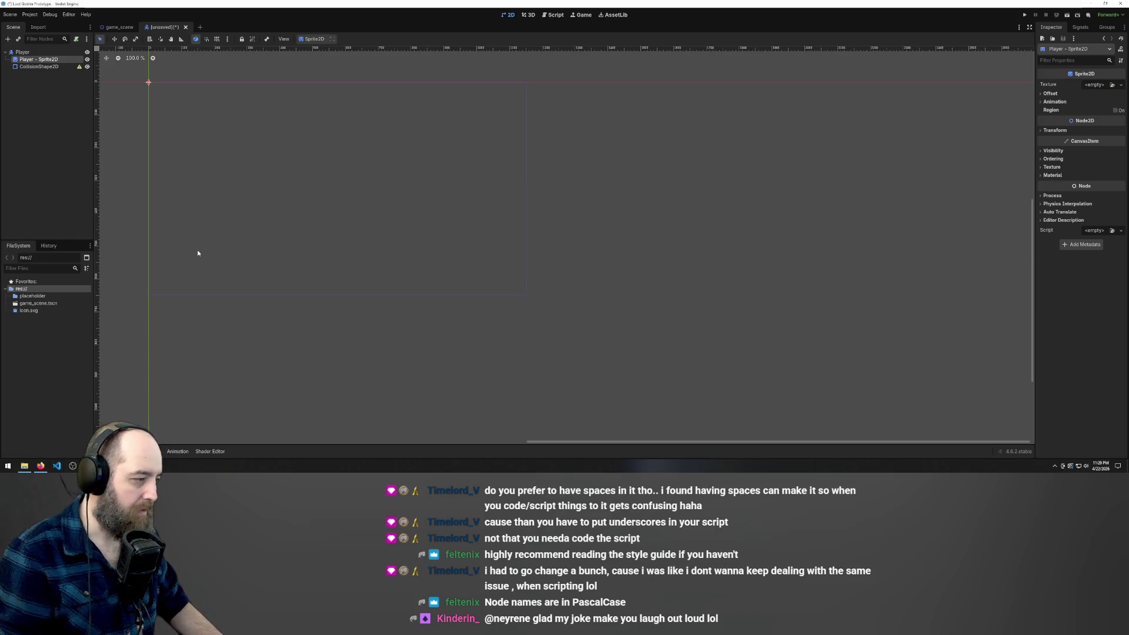
Open the Dave emotes folder and bring dave.png into the placeholder folder
{"action": "left_click", "coordinate": [24, 465]}
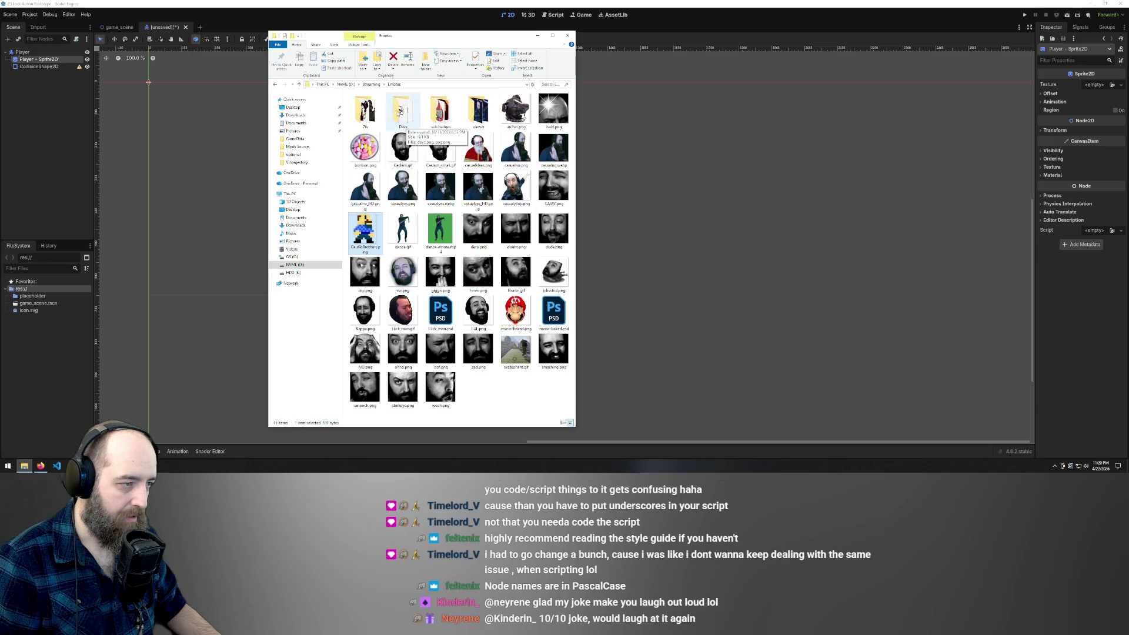
{"action": "double_click", "coordinate": [403, 112]}
{"action": "left_click", "coordinate": [369, 118]}
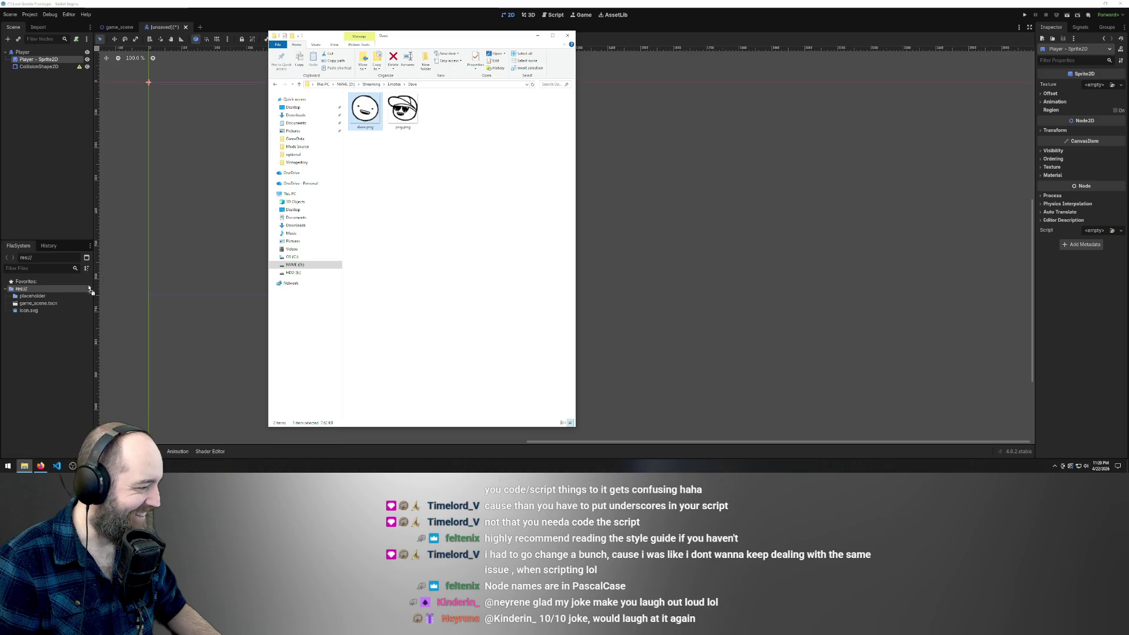
{"action": "left_click", "coordinate": [33, 297]}
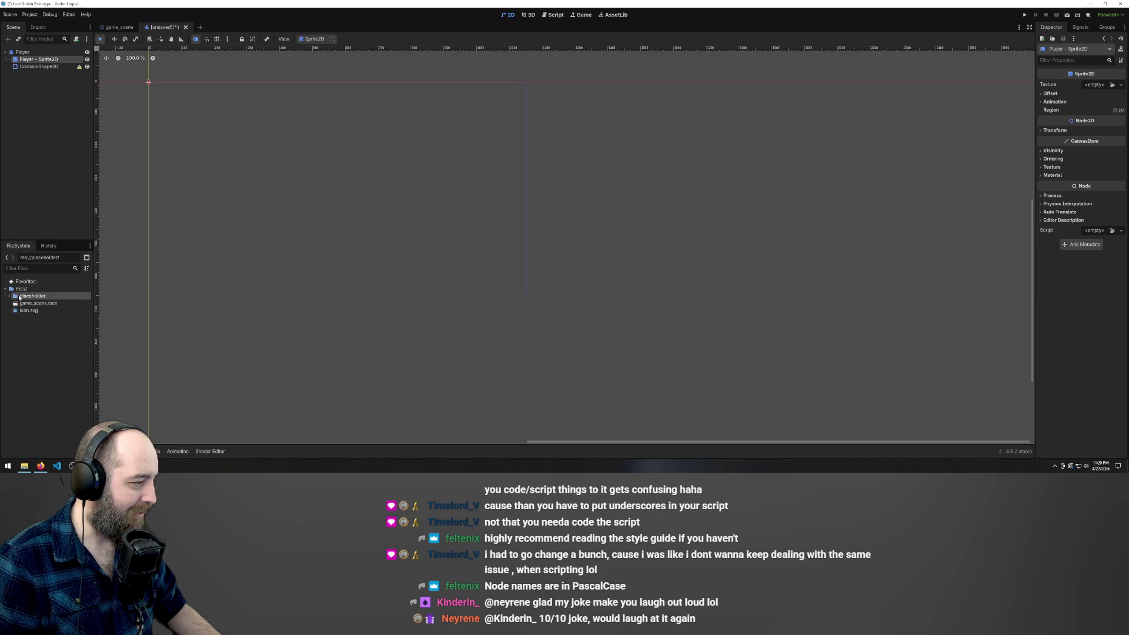
Quick-load dave.png as the Player - Sprite2D texture
{"action": "left_click", "coordinate": [1111, 84]}
{"action": "double_click", "coordinate": [501, 164]}
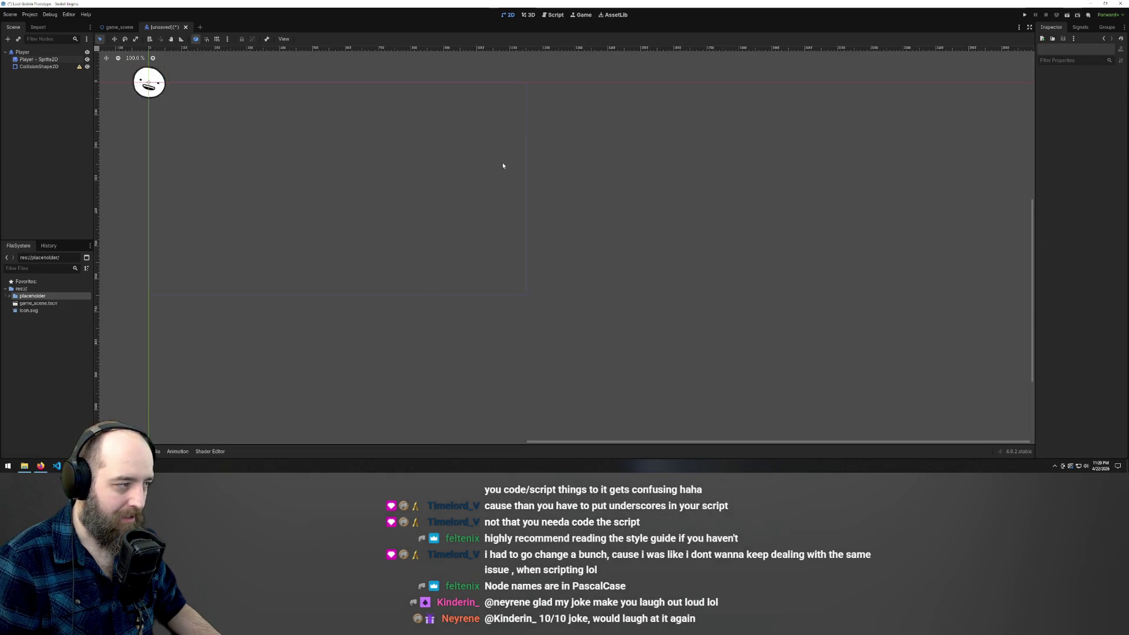
{"action": "scroll", "coordinate": [123, 75], "scroll_direction": "up", "scroll_amount": 3}
{"action": "right_click", "coordinate": [243, 133]}
{"action": "key", "text": "Escape"}
Centre the face sprite in the view and drag a corner handle to shrink it
{"action": "mouse_move", "coordinate": [203, 122]}
{"action": "left_mouse_down"}
{"action": "mouse_move", "coordinate": [308, 159]}
{"action": "mouse_move", "coordinate": [395, 234]}
{"action": "left_mouse_up"}
{"action": "left_click", "coordinate": [408, 170]}
{"action": "left_click_drag", "start_coordinate": [407, 170], "coordinate": [403, 179]}
{"action": "key", "text": "Escape"}
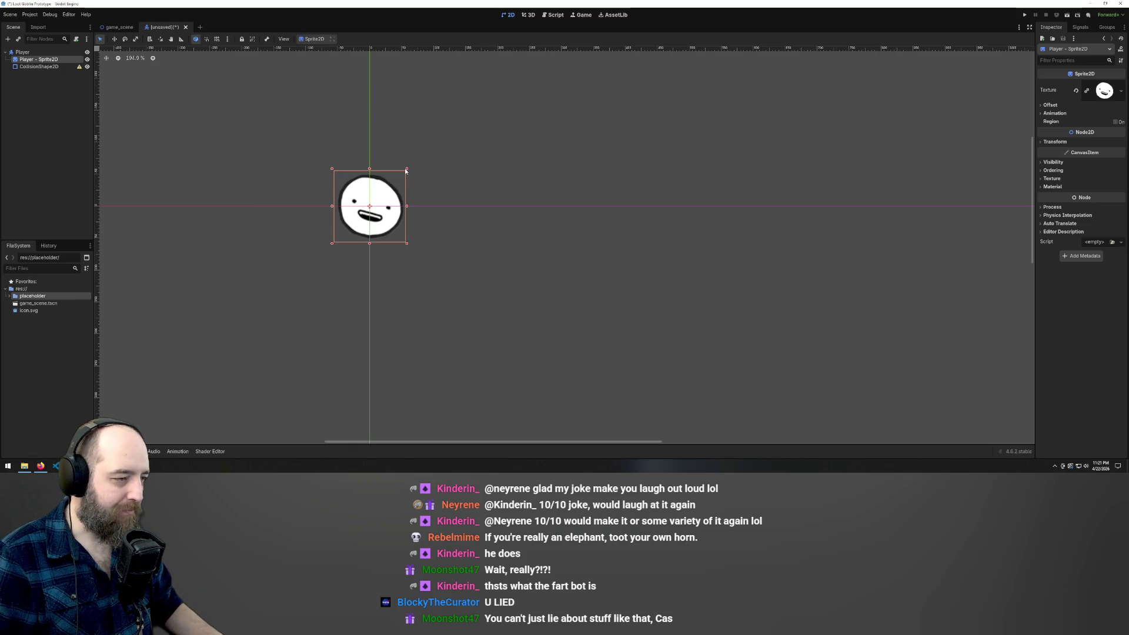
{"action": "left_click_drag", "start_coordinate": [406, 169], "coordinate": [392, 175]}
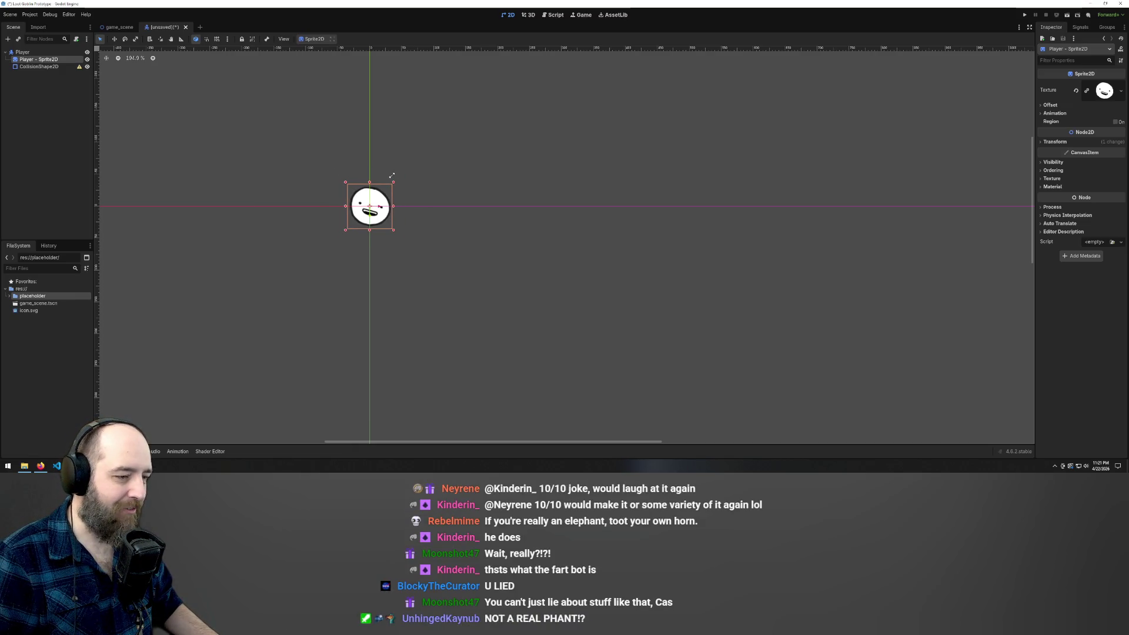
{"action": "scroll", "coordinate": [348, 133], "scroll_direction": "down", "scroll_amount": 3}
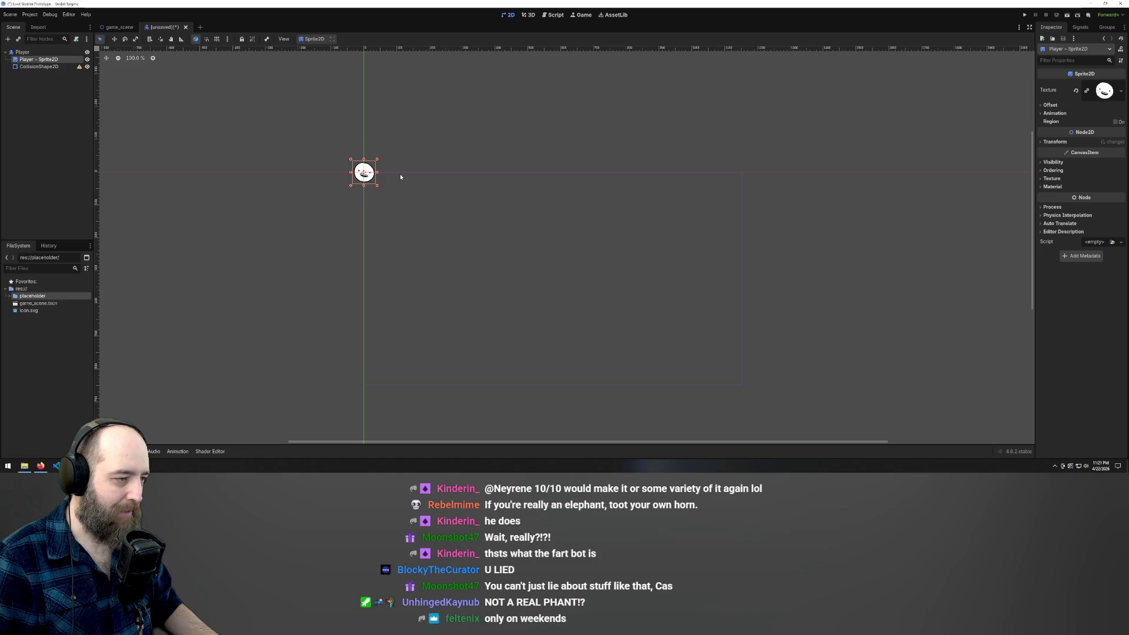
{"action": "left_click", "coordinate": [44, 66]}
{"action": "right_click", "coordinate": [47, 67]}
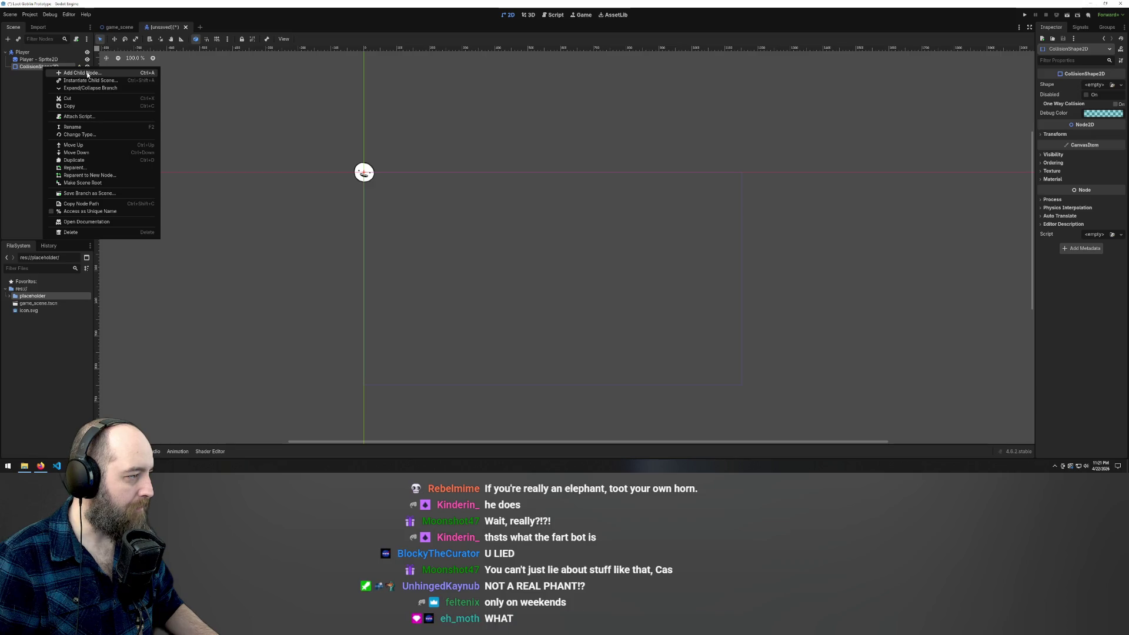
Rename the CollisionShape2D node under Player to 'Player - Collision'
{"action": "left_click", "coordinate": [33, 71]}
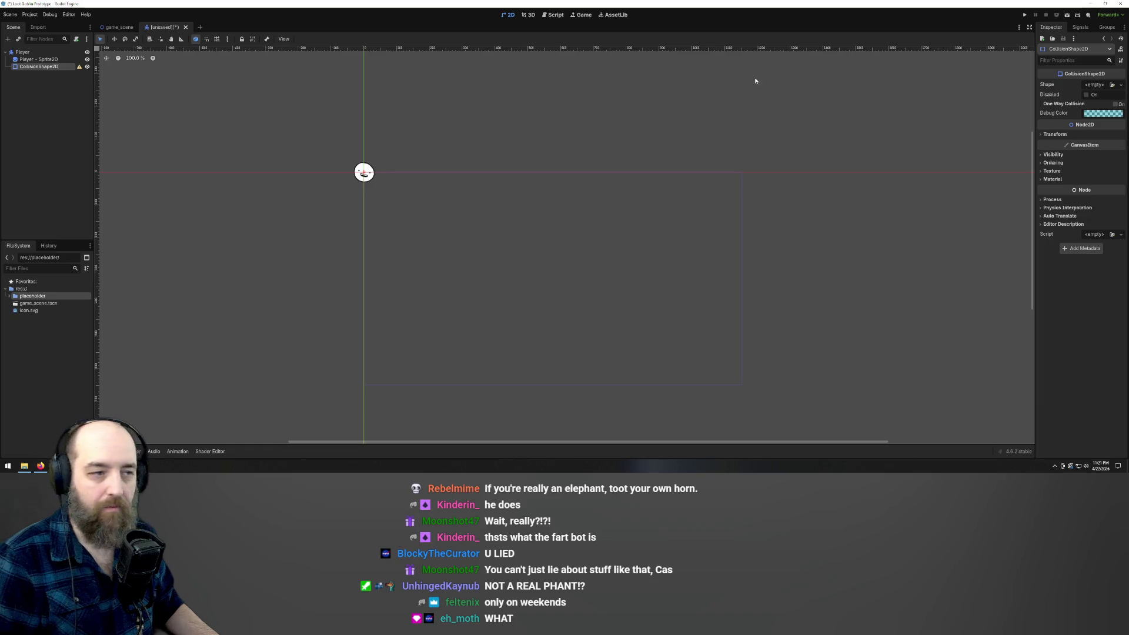
{"action": "double_click", "coordinate": [45, 68]}
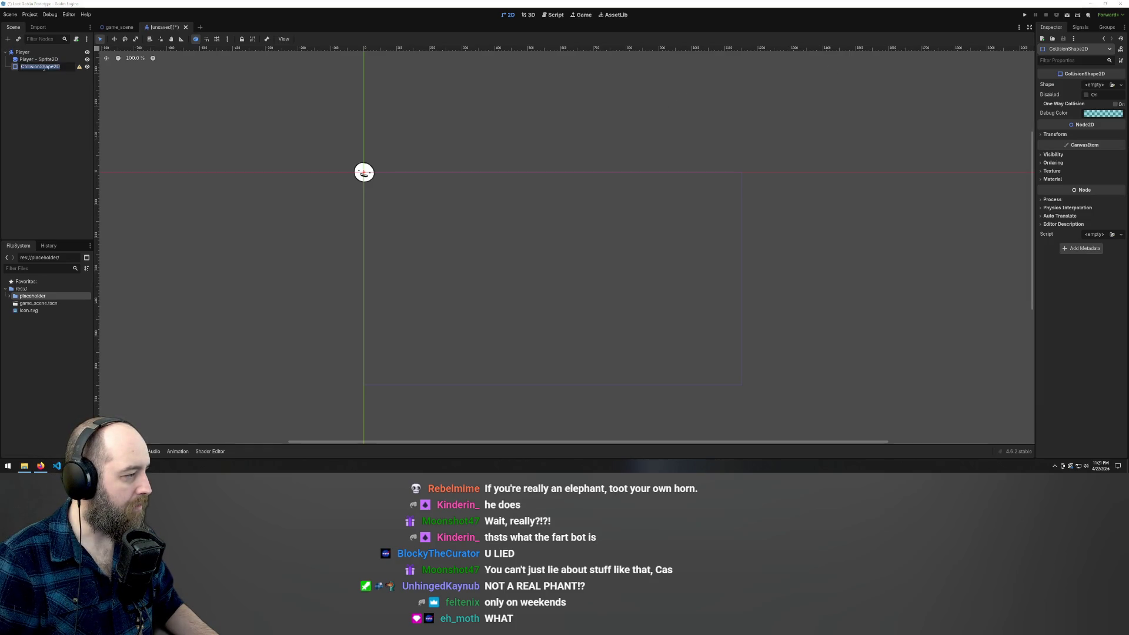
{"action": "type", "text": "Pl"}
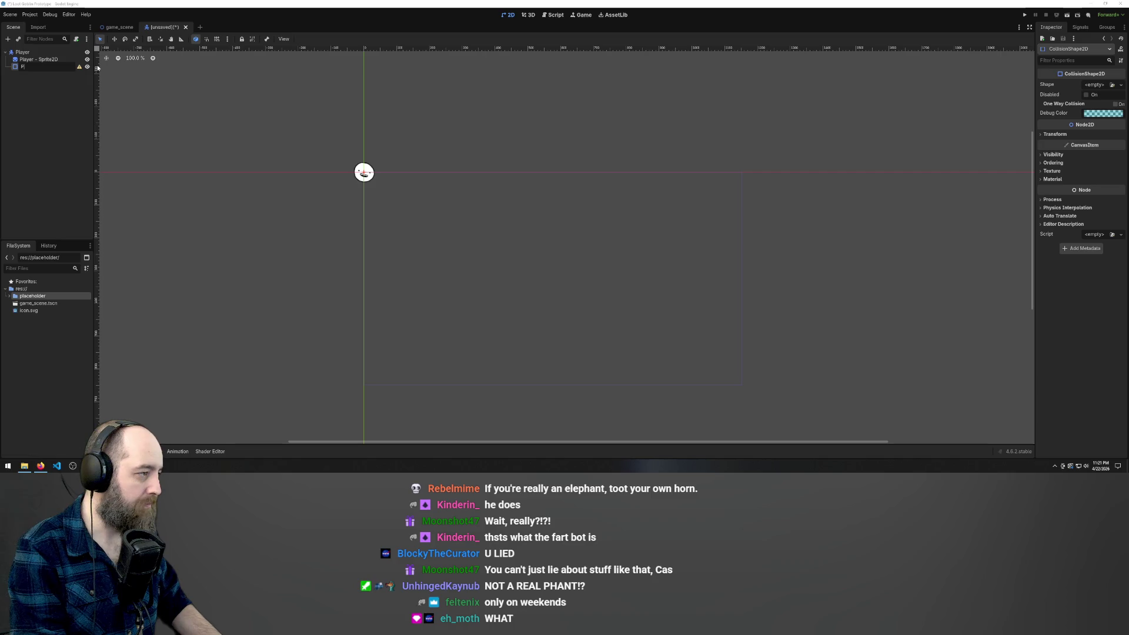
{"action": "type", "text": "ayer - C"}
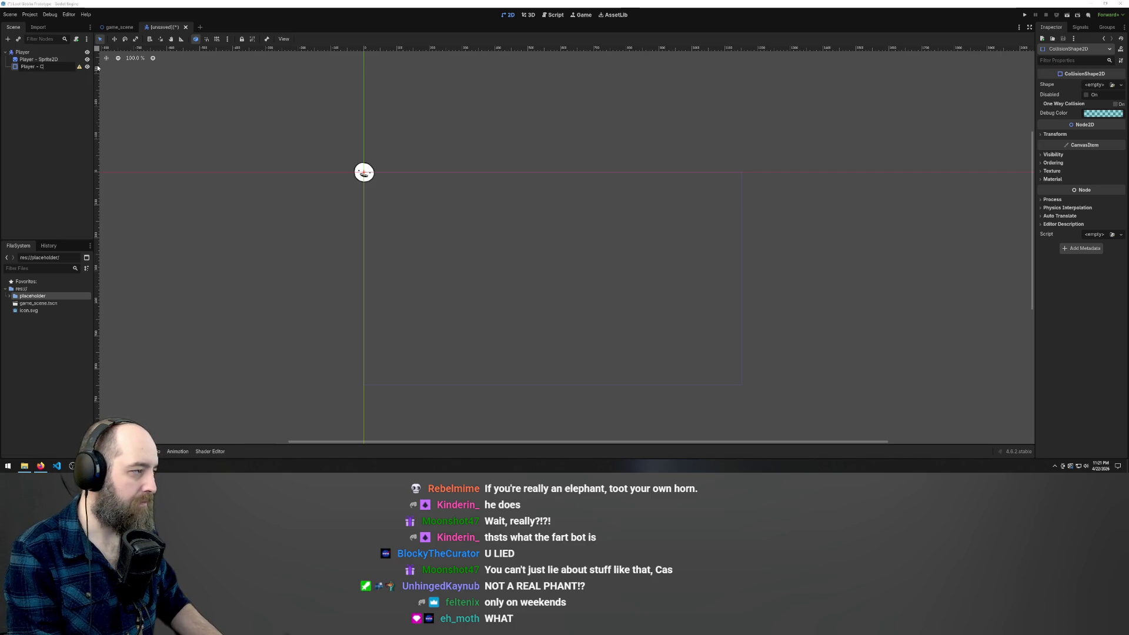
{"action": "type", "text": "ollision"}
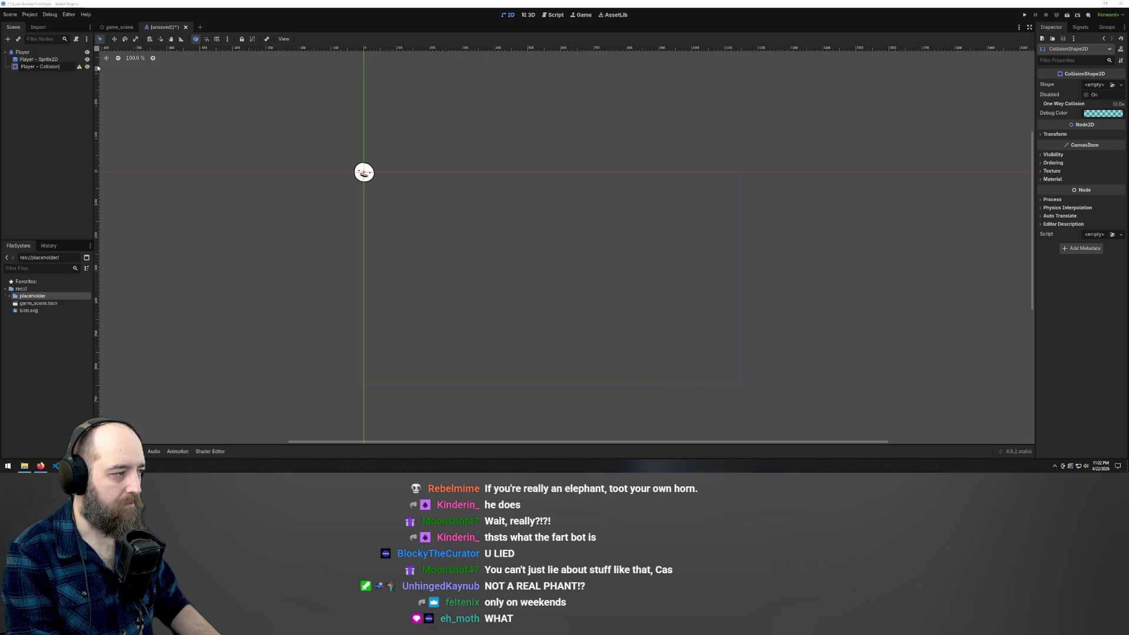
{"action": "key", "text": "Return"}
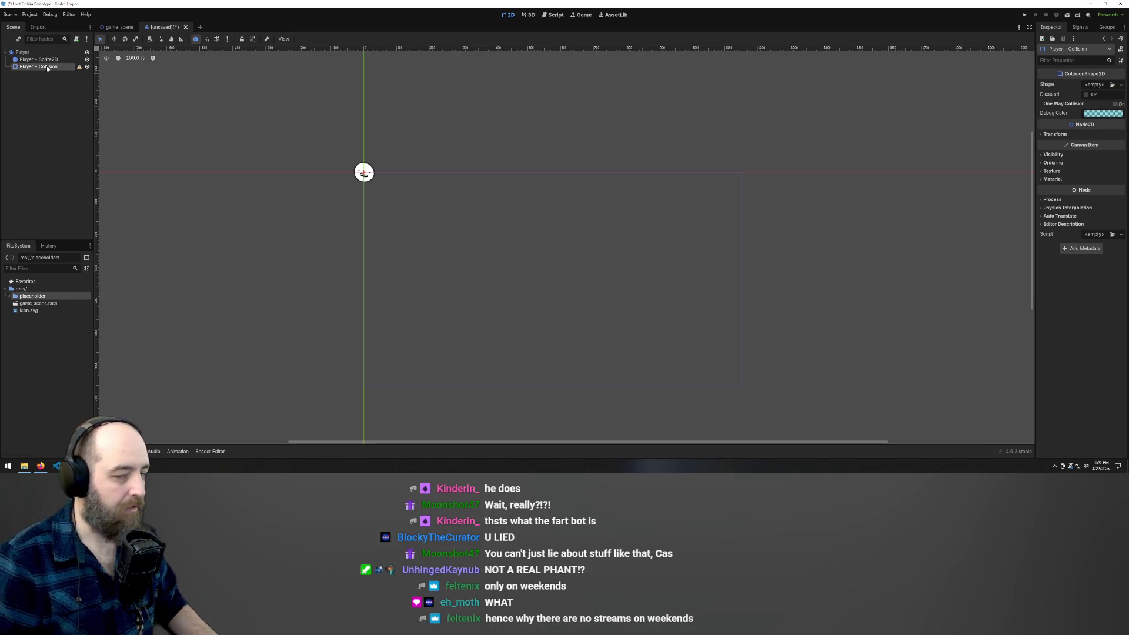
Give Player - Collision a CircleShape2D sized to cover the whole face, then begin saving the scene
{"action": "left_click", "coordinate": [1095, 85]}
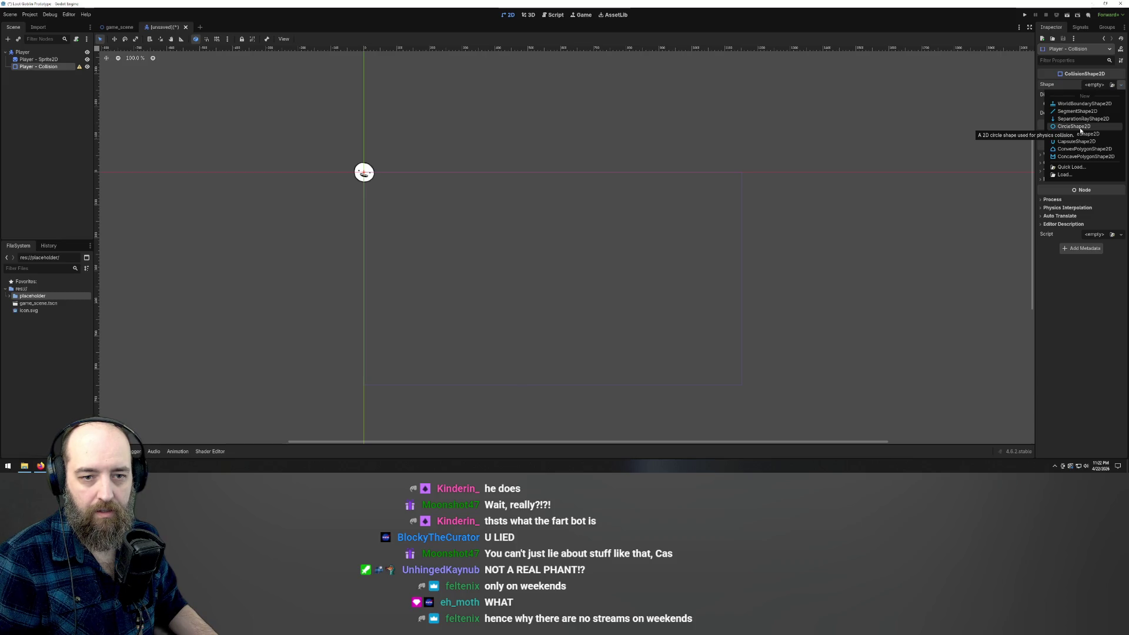
{"action": "left_click", "coordinate": [1080, 129]}
{"action": "scroll", "coordinate": [344, 168], "scroll_direction": "up", "scroll_amount": 10}
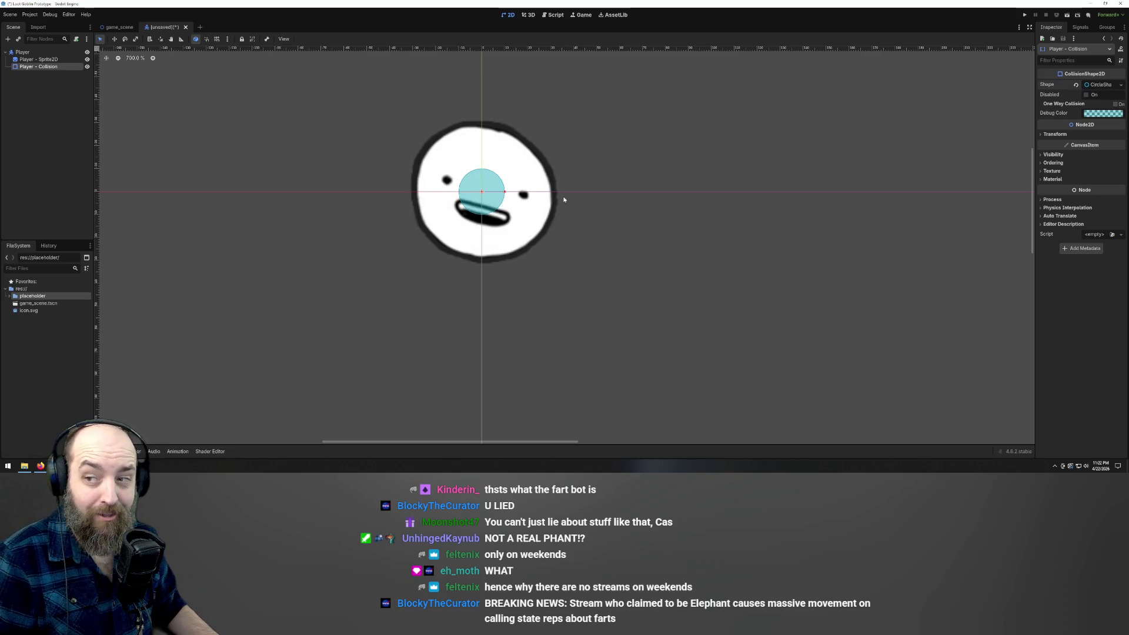
{"action": "left_click_drag", "start_coordinate": [505, 194], "coordinate": [552, 193]}
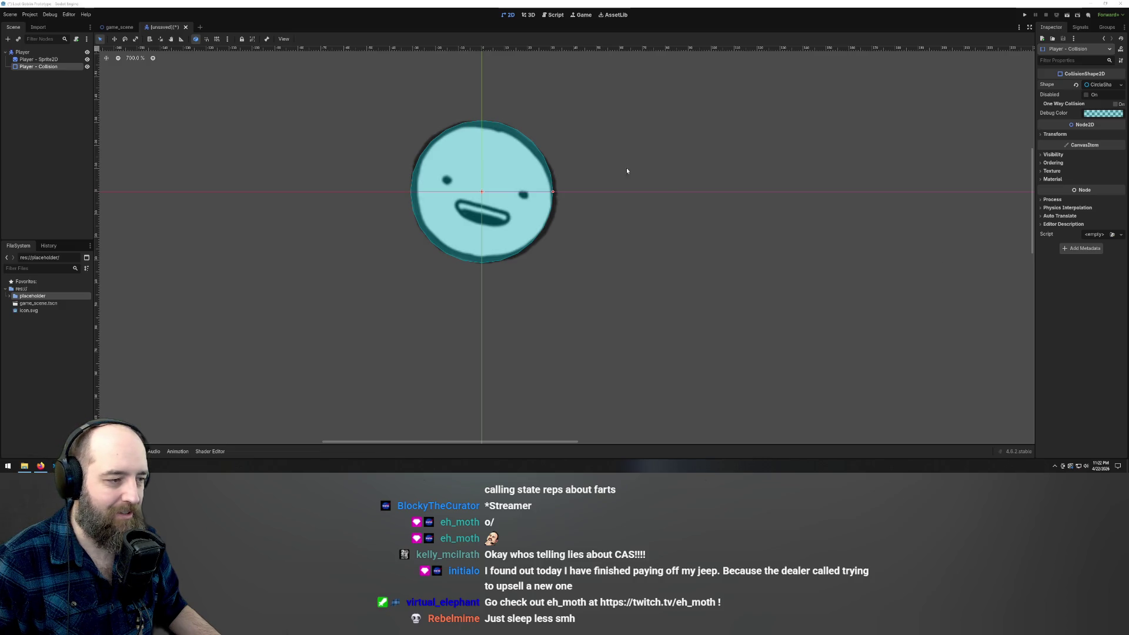
{"action": "scroll", "coordinate": [617, 168], "scroll_direction": "down", "scroll_amount": 5}
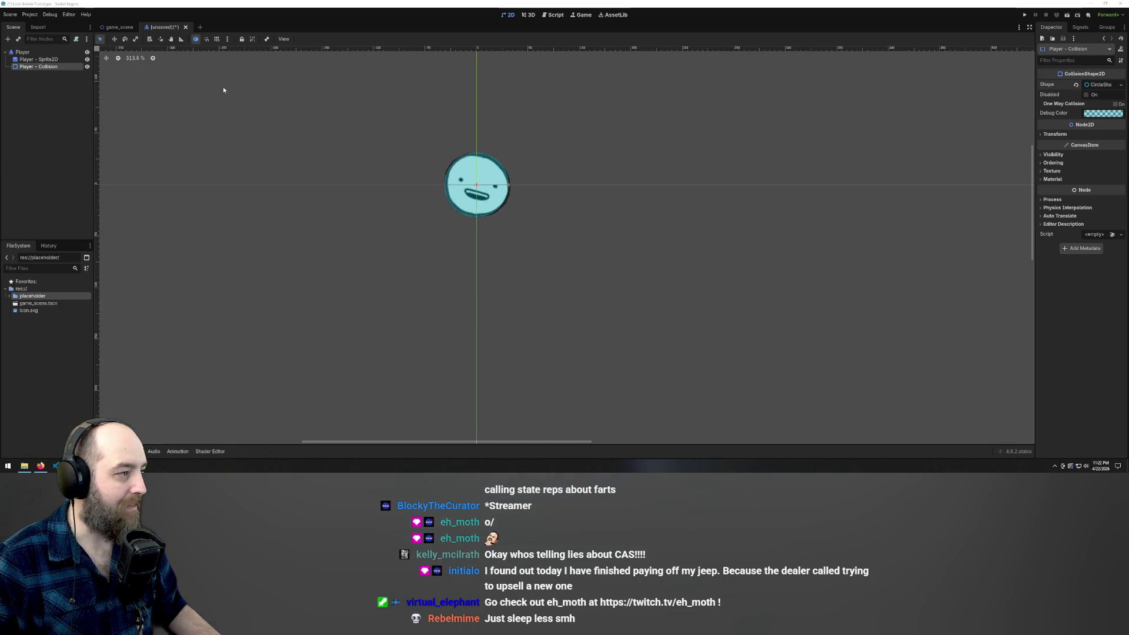
{"action": "left_click", "coordinate": [526, 149]}
{"action": "key", "text": "ctrl+s"}
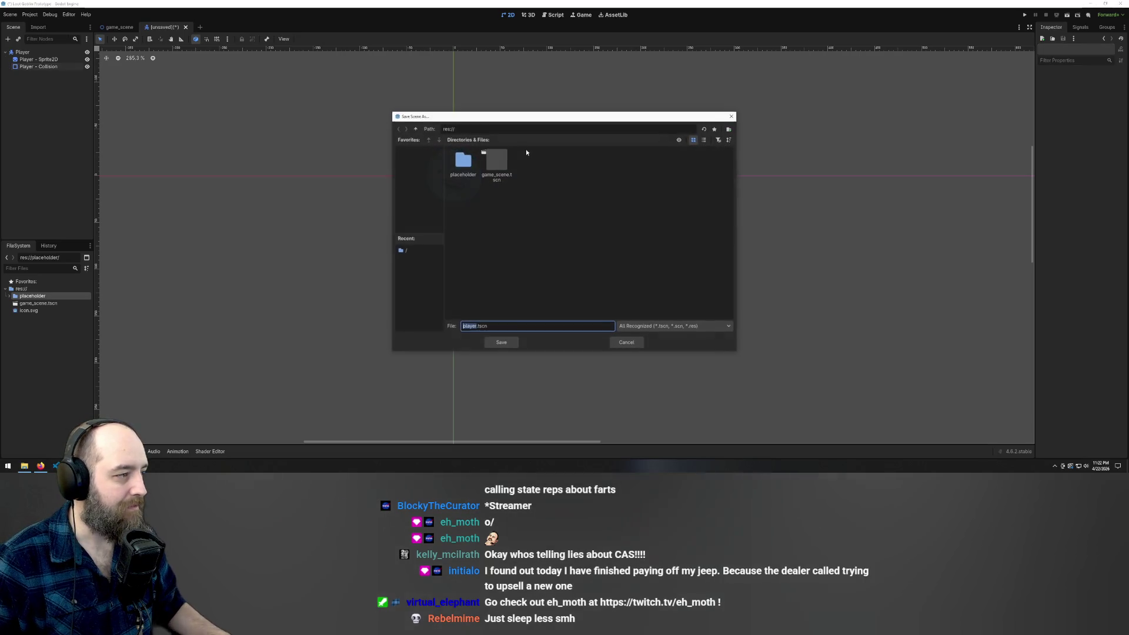
Save the Player scene as player.tscn in res://
{"action": "left_click", "coordinate": [731, 116]}
{"action": "key", "text": "ctrl+s"}
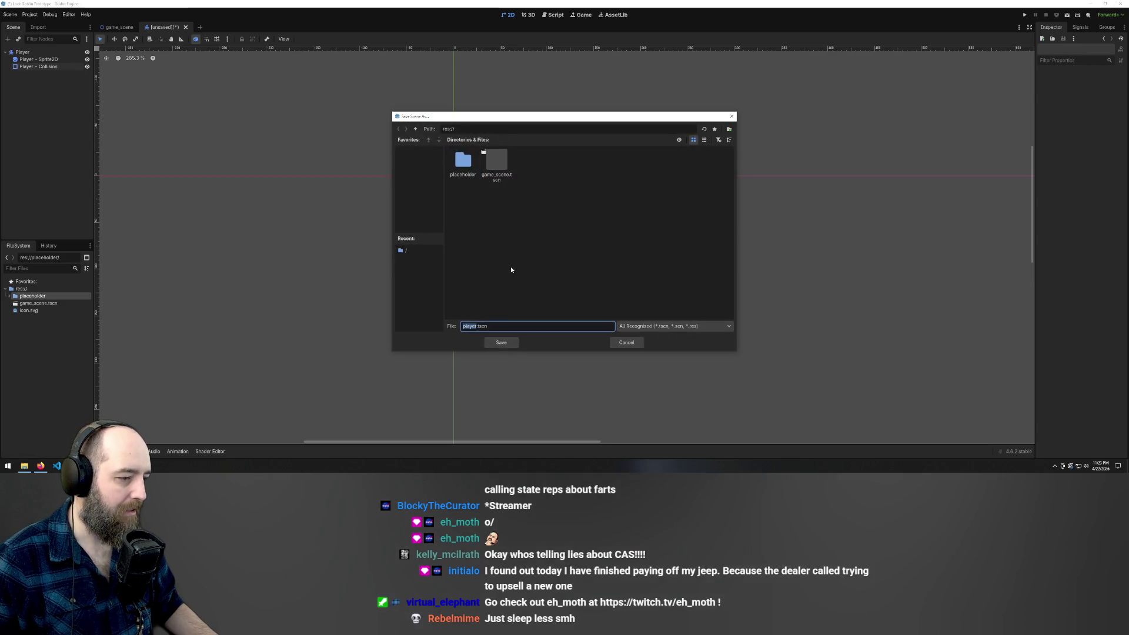
{"action": "left_click", "coordinate": [500, 342]}
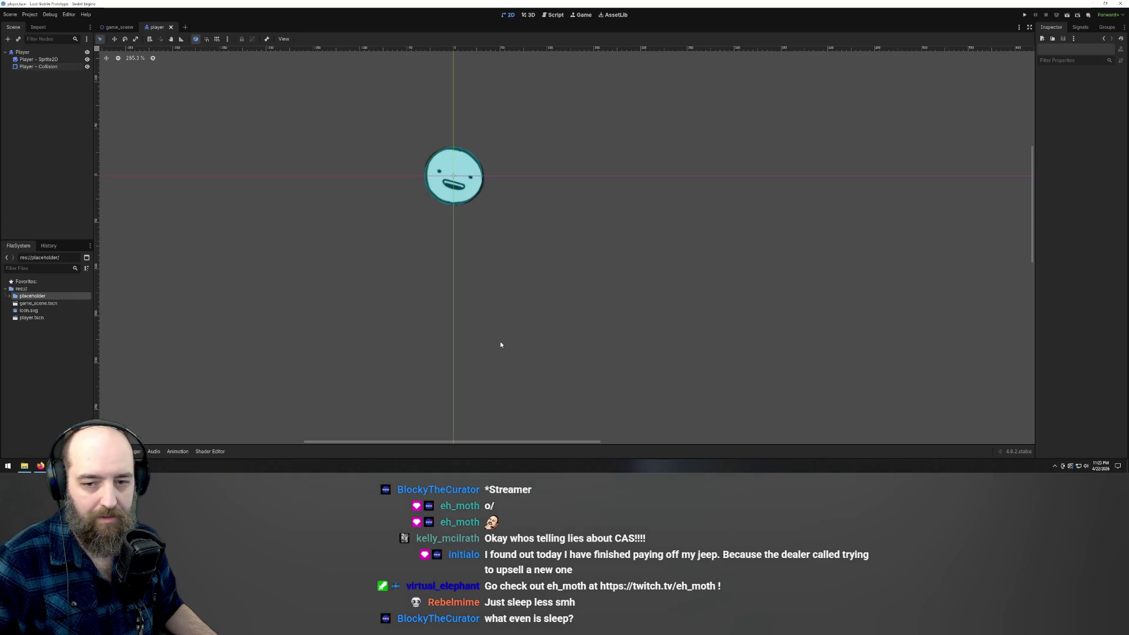
{"action": "scroll", "coordinate": [479, 133], "scroll_direction": "up", "scroll_amount": 2}
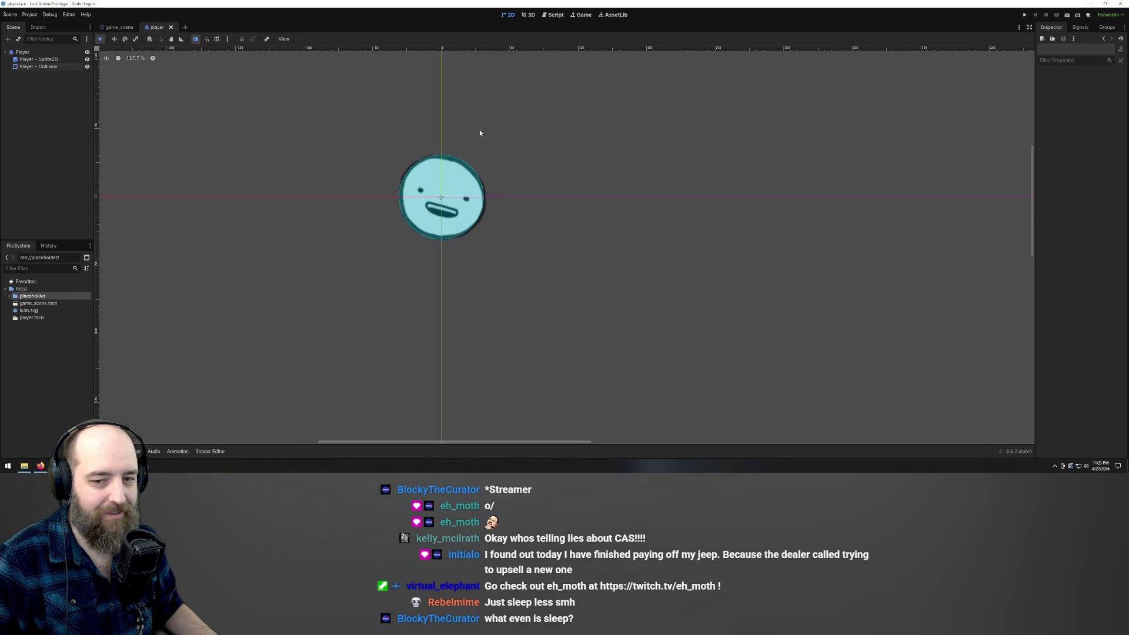
{"action": "scroll", "coordinate": [623, 353], "scroll_direction": "down", "scroll_amount": 2}
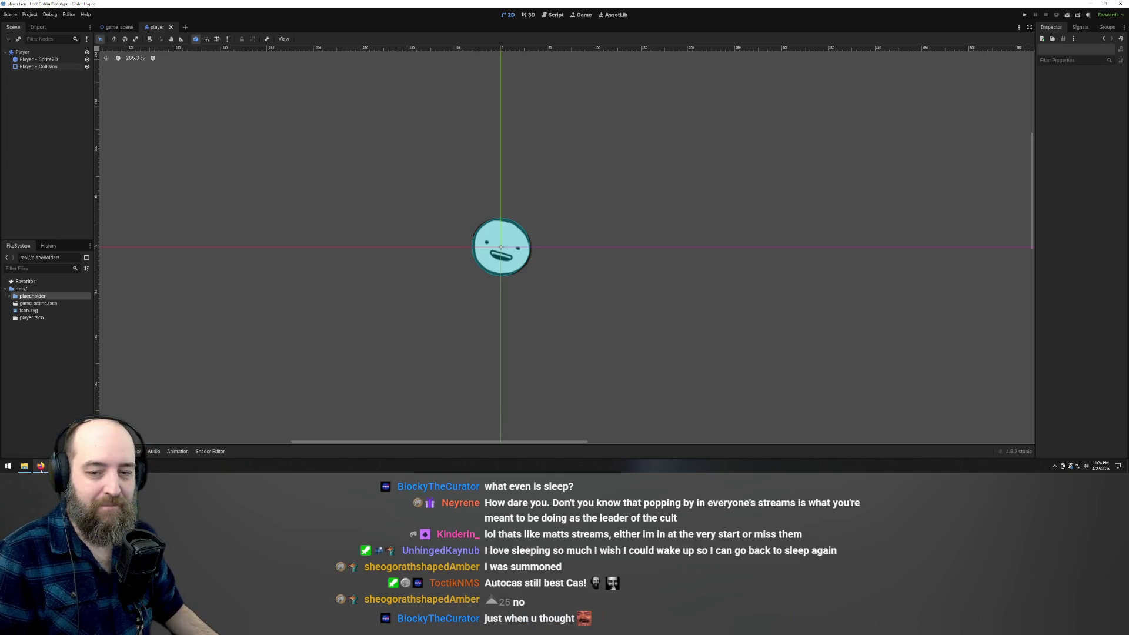
{"action": "mouse_move", "coordinate": [41, 467]}
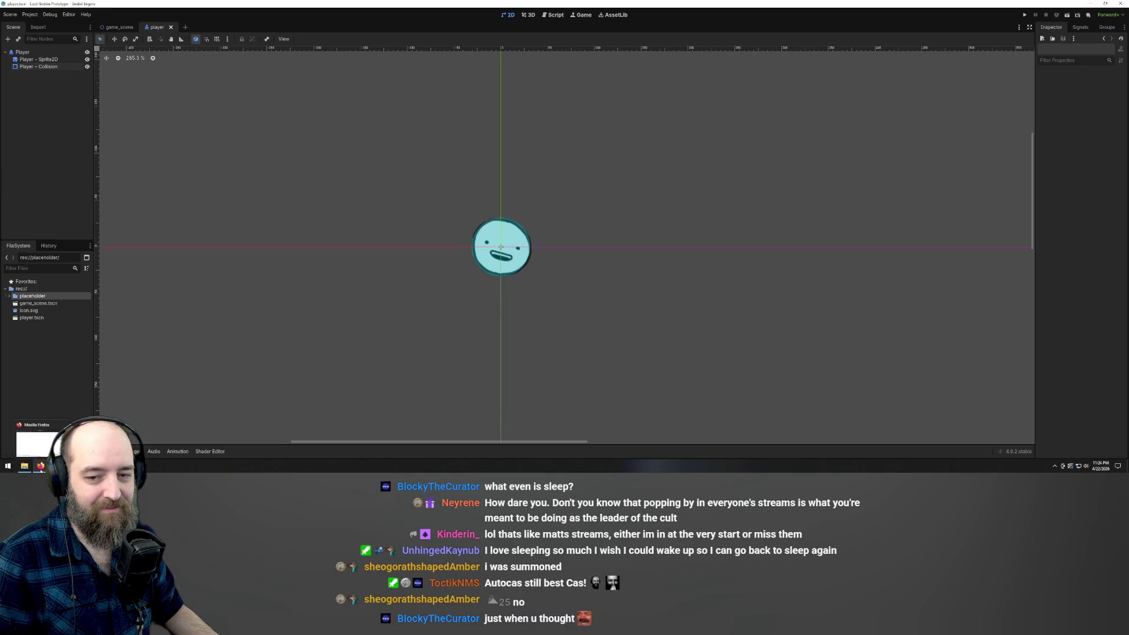
{"action": "left_click", "coordinate": [41, 467]}
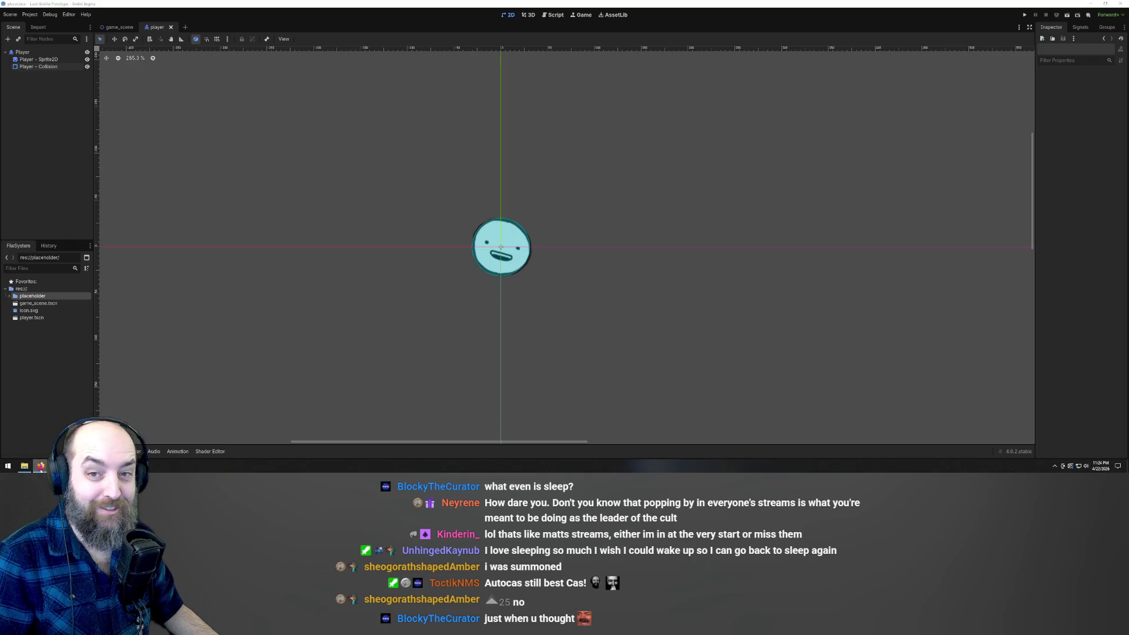
{"action": "left_click", "coordinate": [471, 305]}
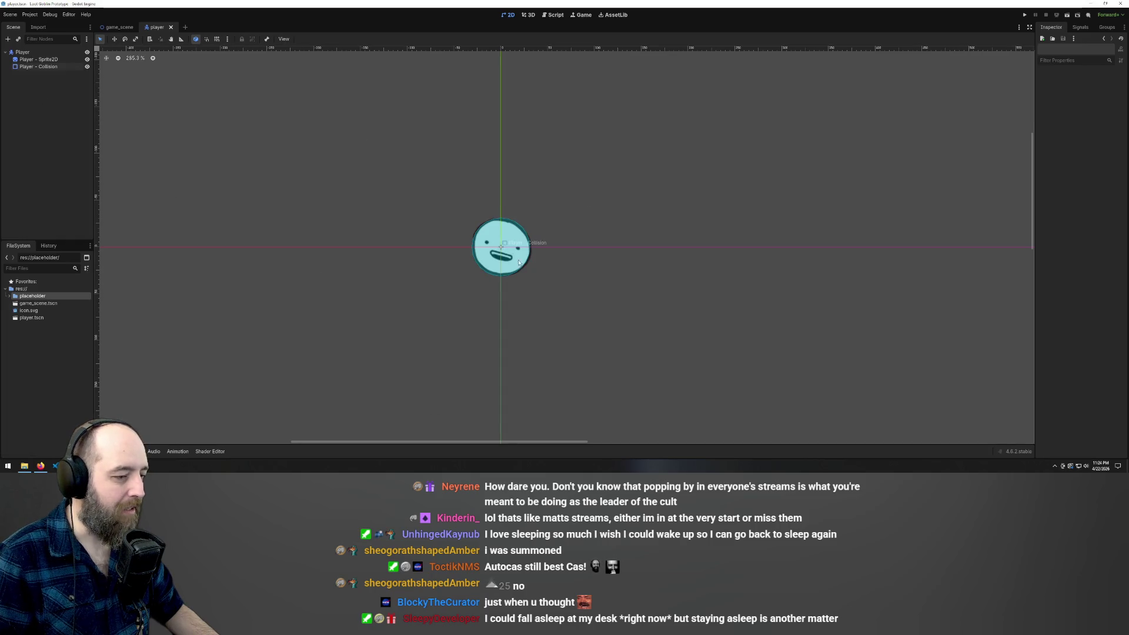
{"action": "scroll", "coordinate": [518, 263], "scroll_direction": "down", "scroll_amount": 7}
{"action": "scroll", "coordinate": [572, 296], "scroll_direction": "up", "scroll_amount": 6}
{"action": "scroll", "coordinate": [464, 220], "scroll_direction": "down", "scroll_amount": 2}
{"action": "scroll", "coordinate": [499, 263], "scroll_direction": "up", "scroll_amount": 4}
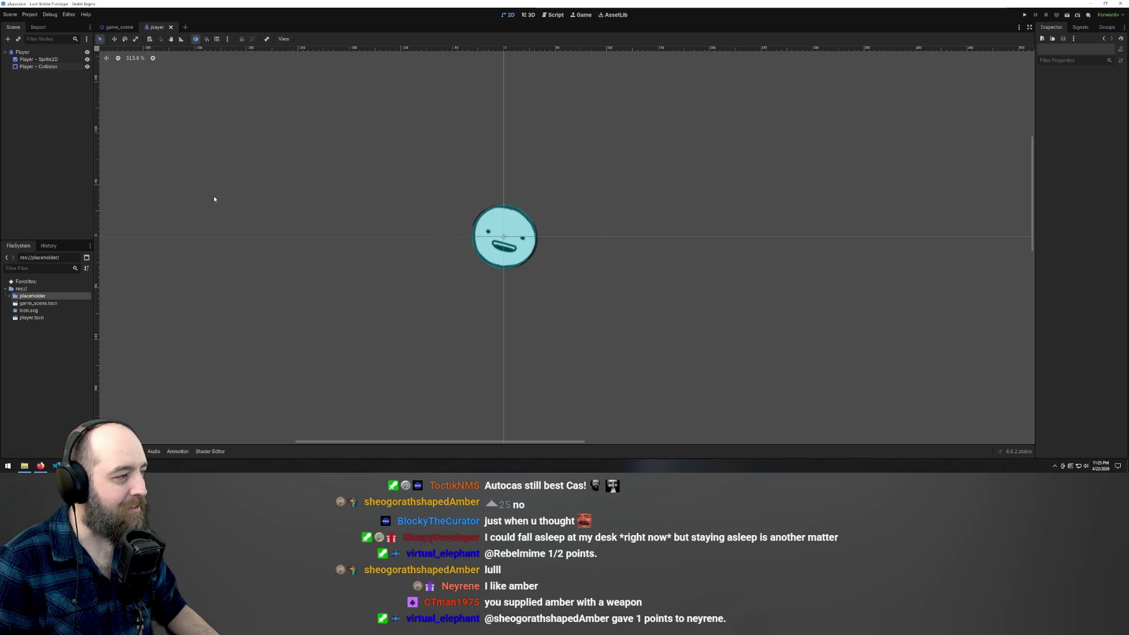
Instance player.tscn under Game_Scene, drag it into the play area, and save game_scene
{"action": "left_click", "coordinate": [117, 27]}
{"action": "right_click", "coordinate": [46, 99]}
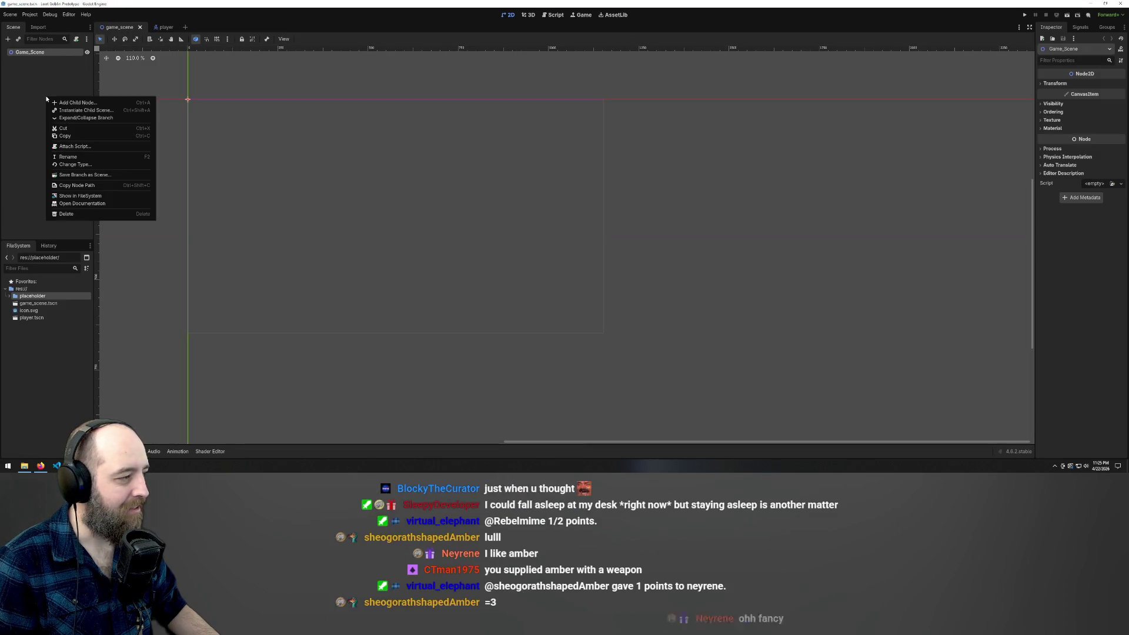
{"action": "left_click", "coordinate": [85, 110]}
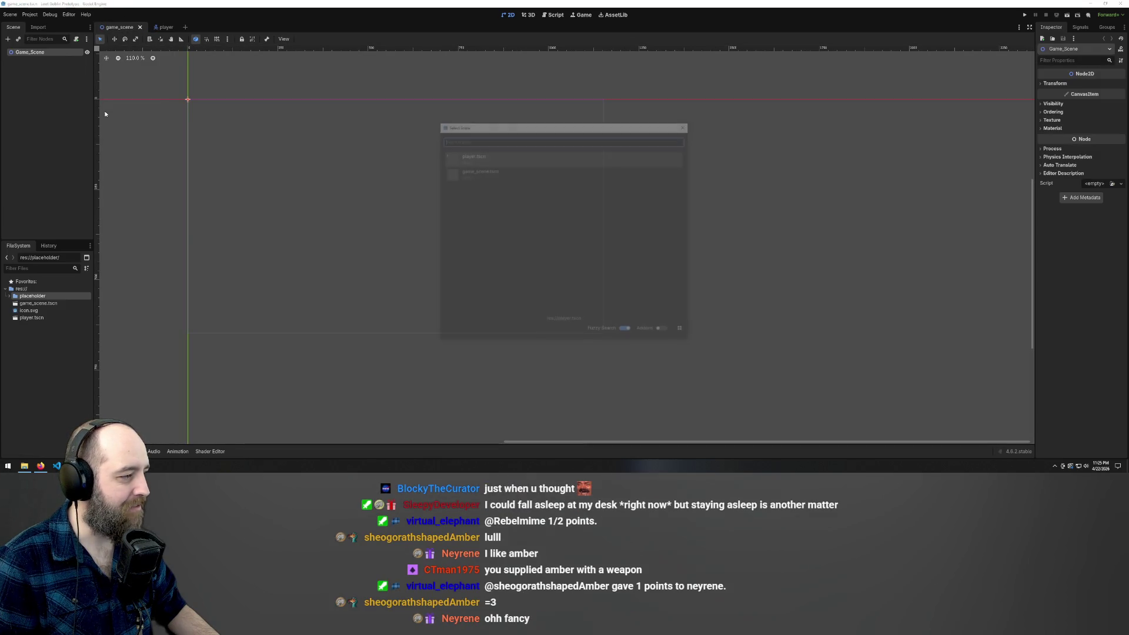
{"action": "double_click", "coordinate": [475, 163]}
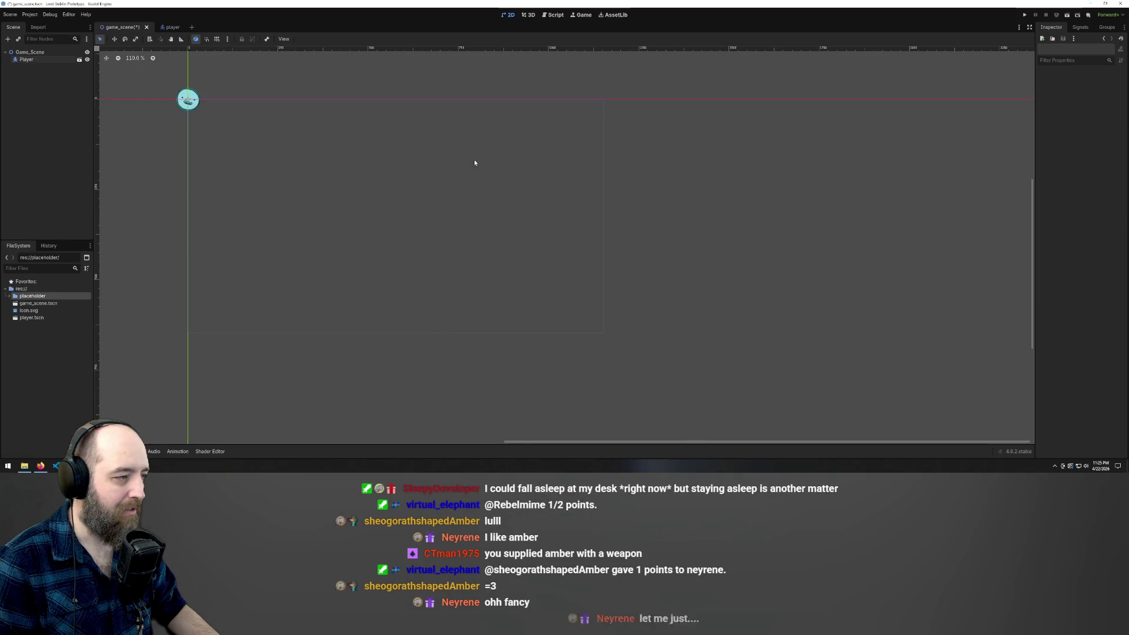
{"action": "mouse_move", "coordinate": [189, 105]}
{"action": "left_mouse_down"}
{"action": "mouse_move", "coordinate": [398, 229]}
{"action": "mouse_move", "coordinate": [391, 222]}
{"action": "left_mouse_up"}
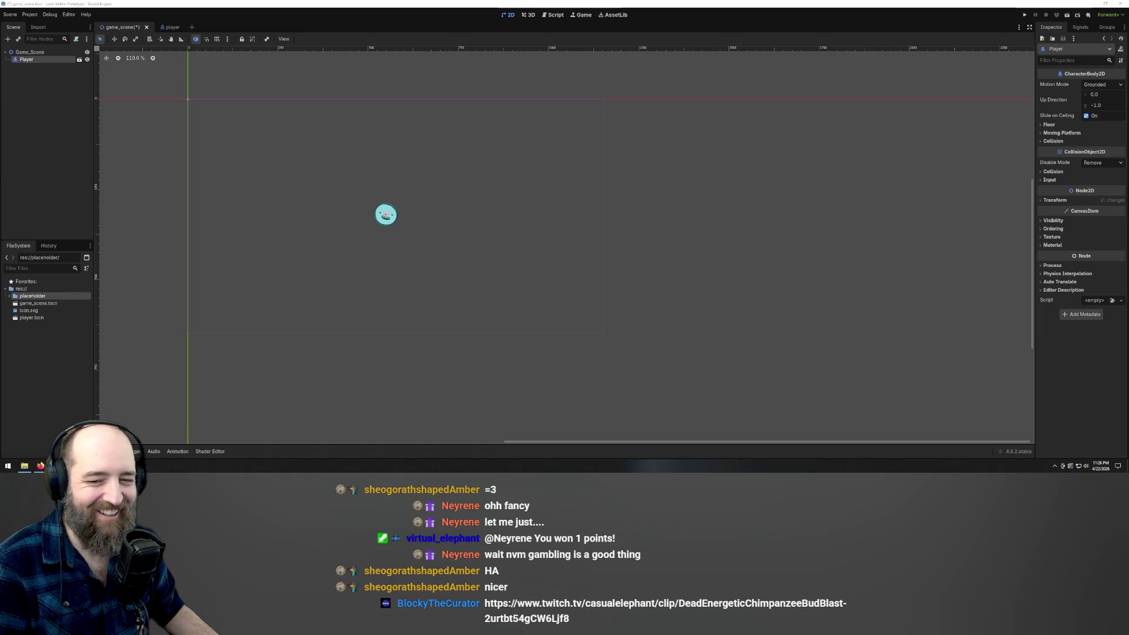
{"action": "left_click", "coordinate": [300, 203]}
{"action": "key", "text": "ctrl+s"}
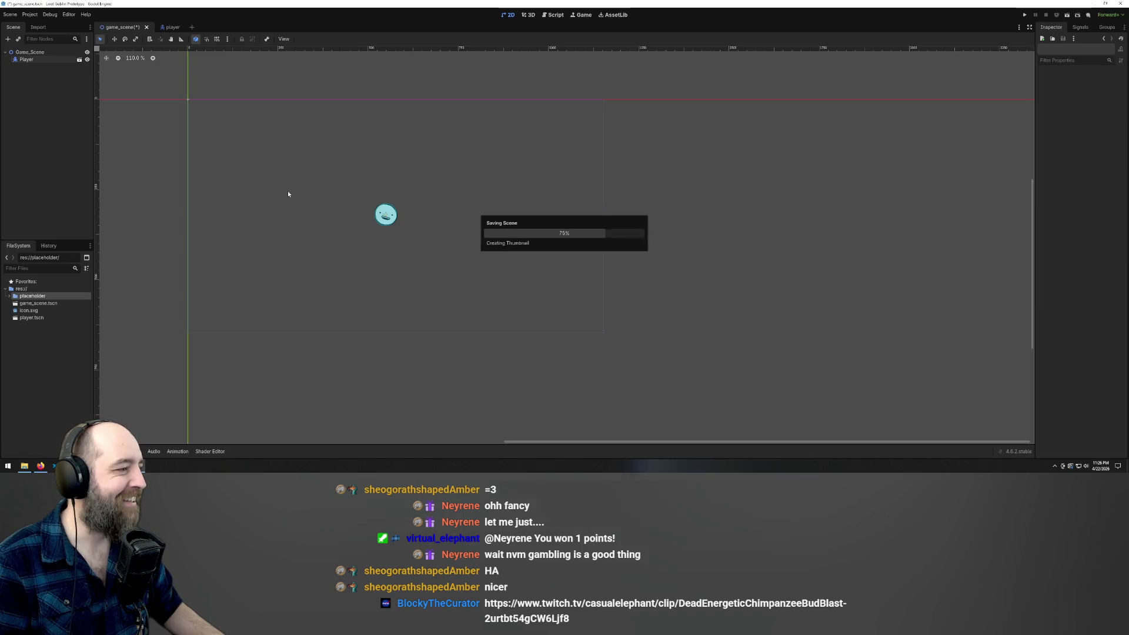
Return to the player scene, cancel attaching a script to Player, and select res://
{"action": "left_click", "coordinate": [66, 52]}
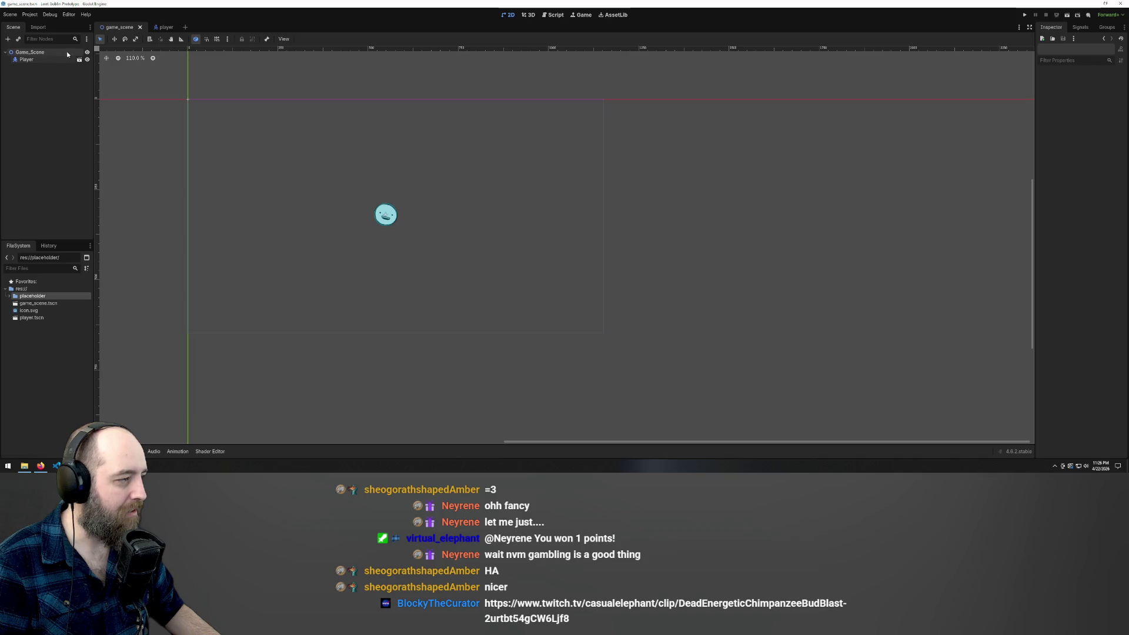
{"action": "left_click", "coordinate": [162, 27]}
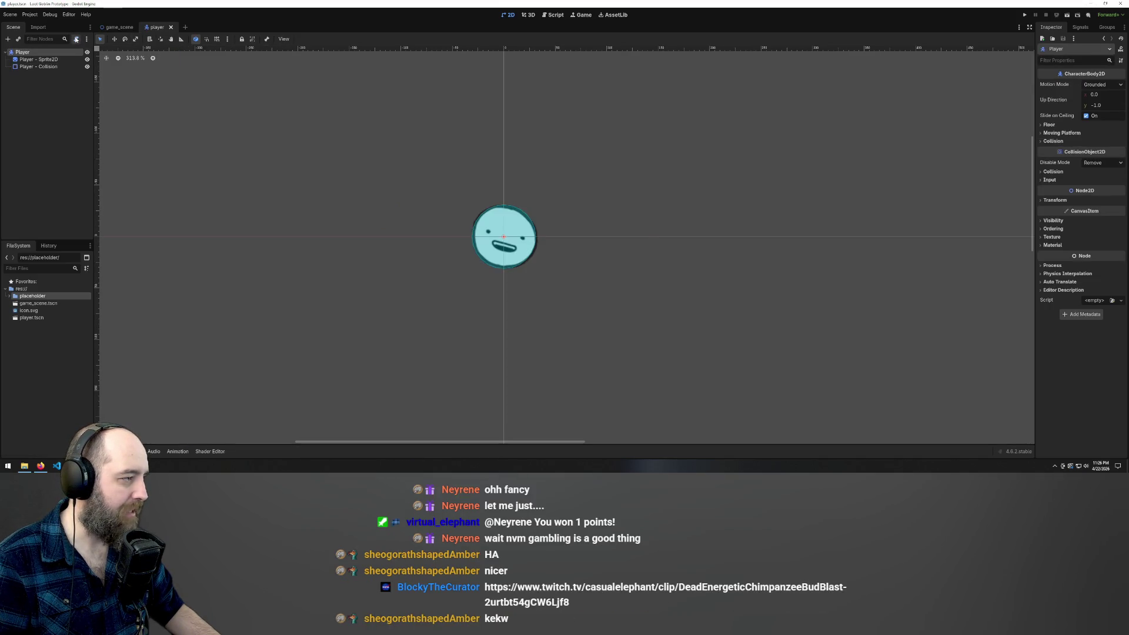
{"action": "left_click", "coordinate": [76, 39]}
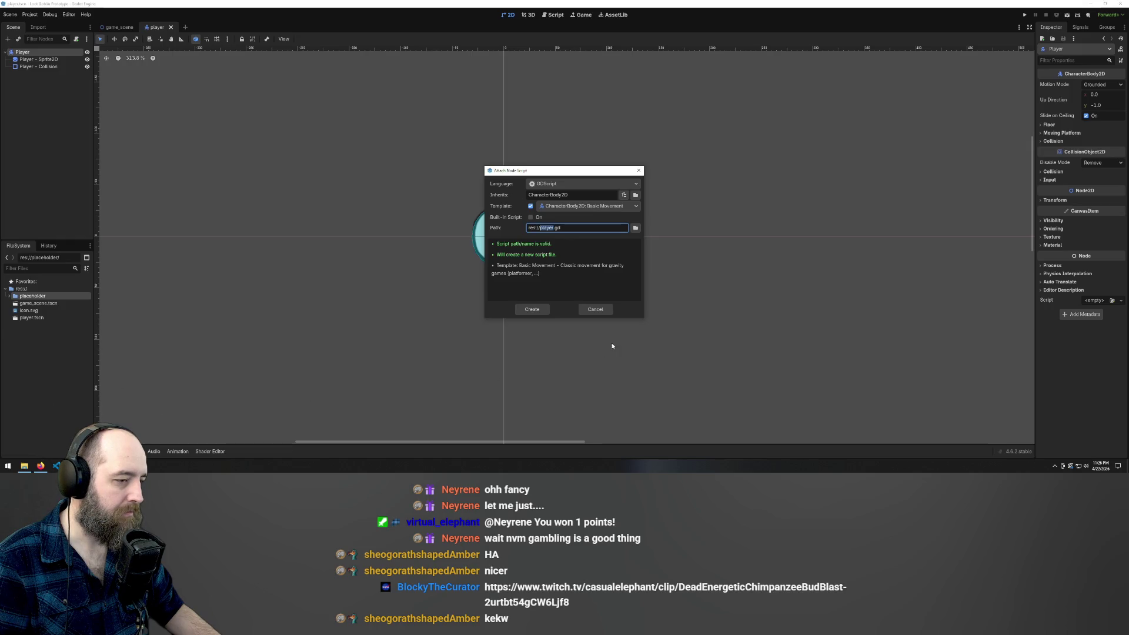
{"action": "left_click", "coordinate": [591, 311]}
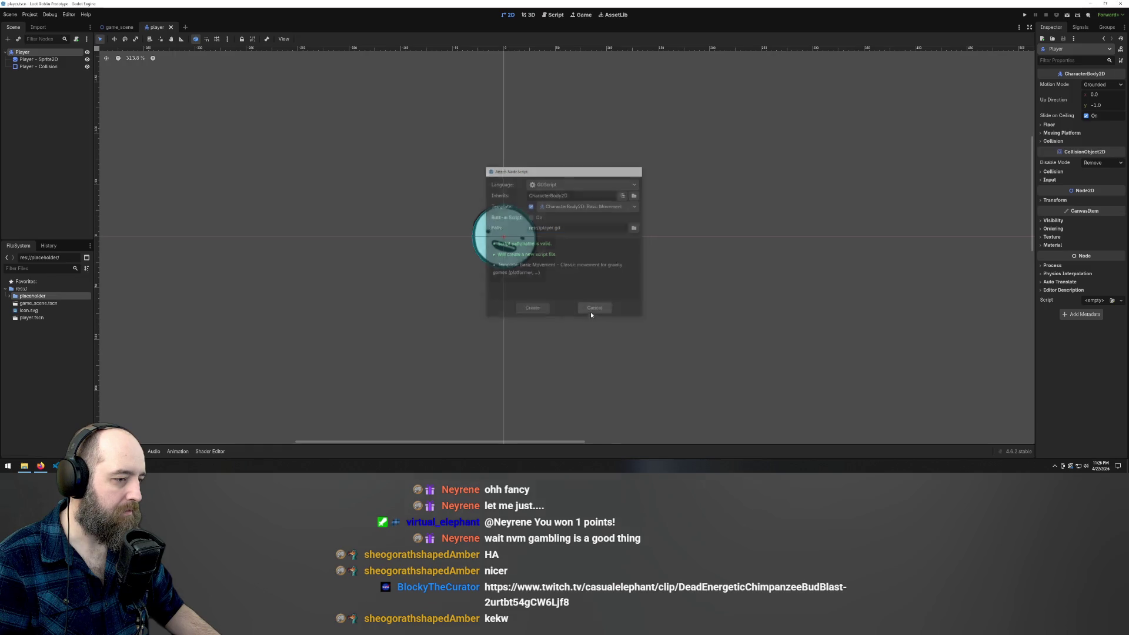
{"action": "left_click", "coordinate": [26, 342]}
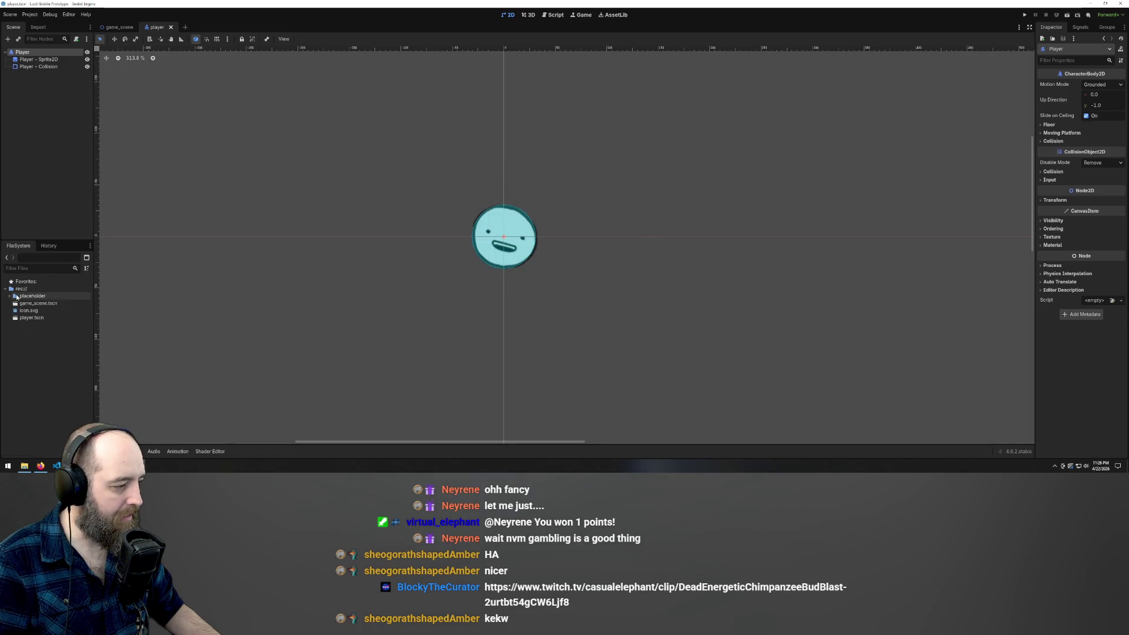
{"action": "left_click_drag", "start_coordinate": [12, 289], "coordinate": [15, 292]}
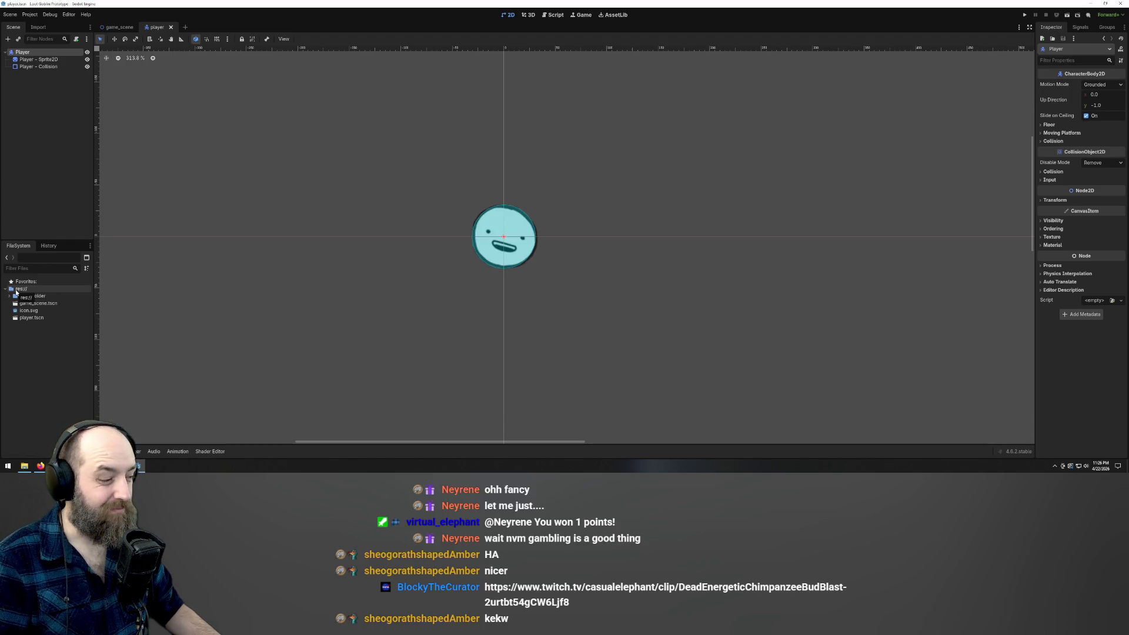
{"action": "right_click", "coordinate": [16, 292]}
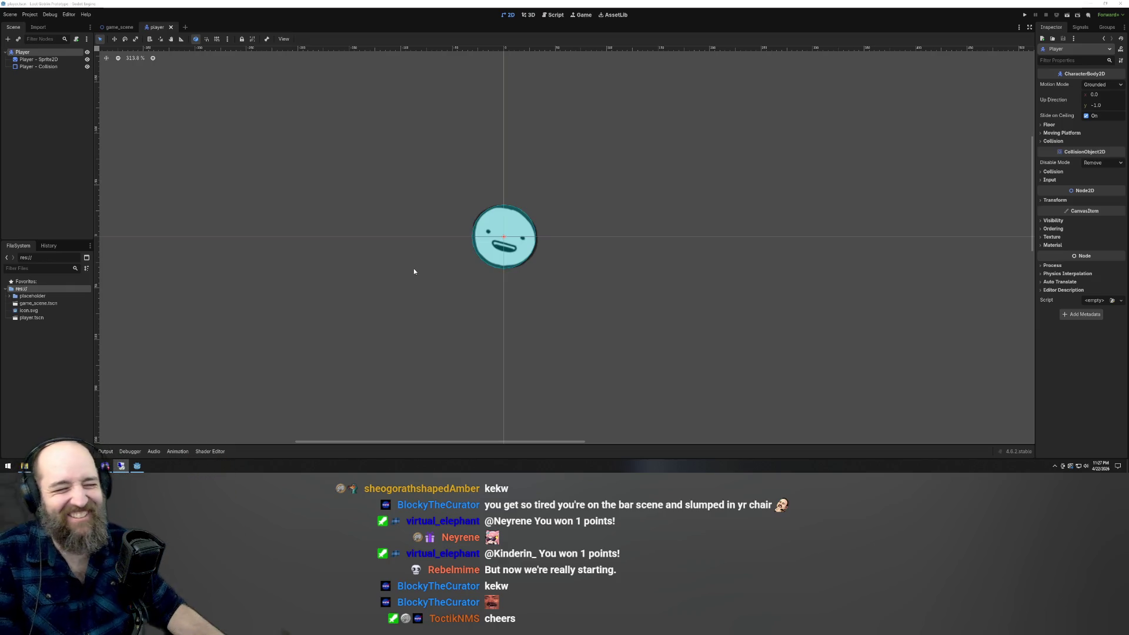
{"action": "scroll", "coordinate": [372, 229], "scroll_direction": "down", "scroll_amount": 2}
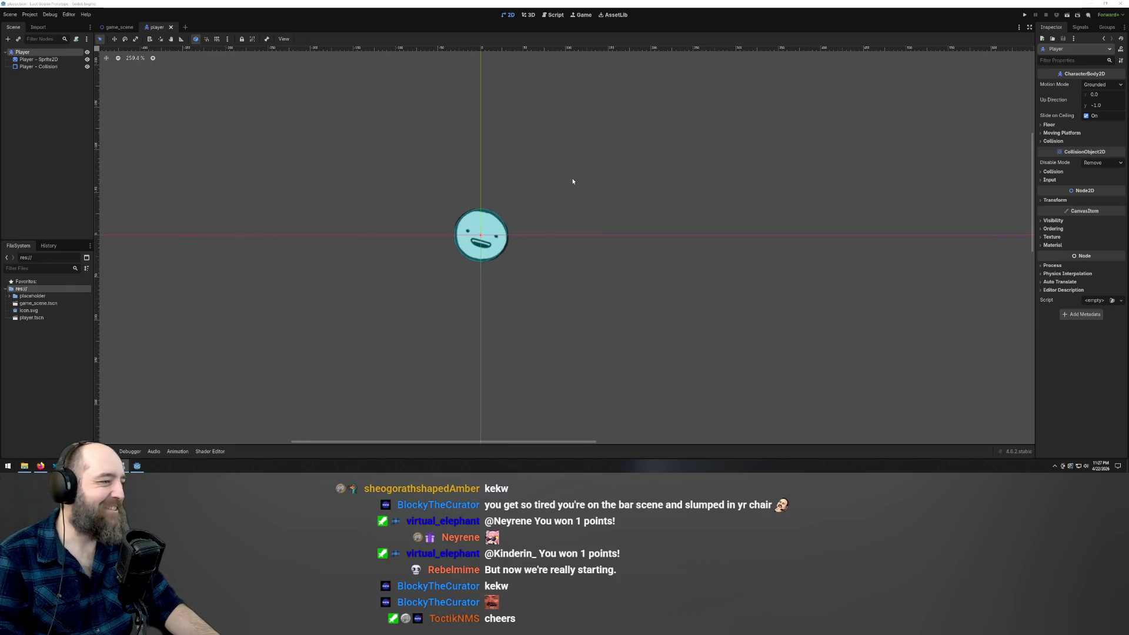
{"action": "left_click", "coordinate": [26, 373]}
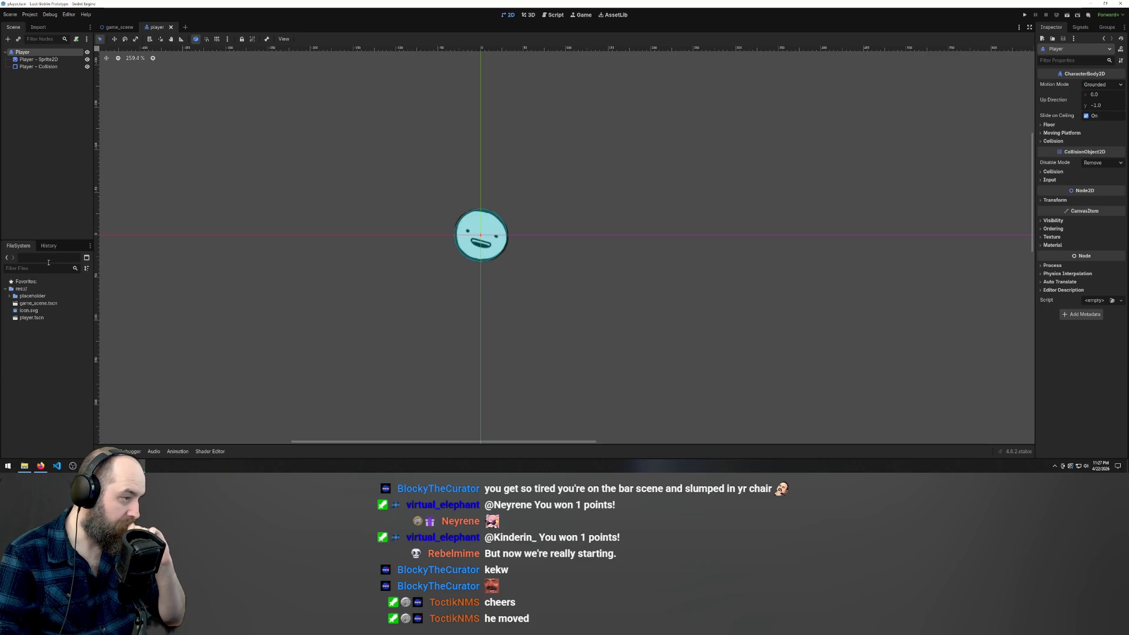
Bring up the FileSystem dock's Create Folder dialog for res://
{"action": "right_click", "coordinate": [28, 291]}
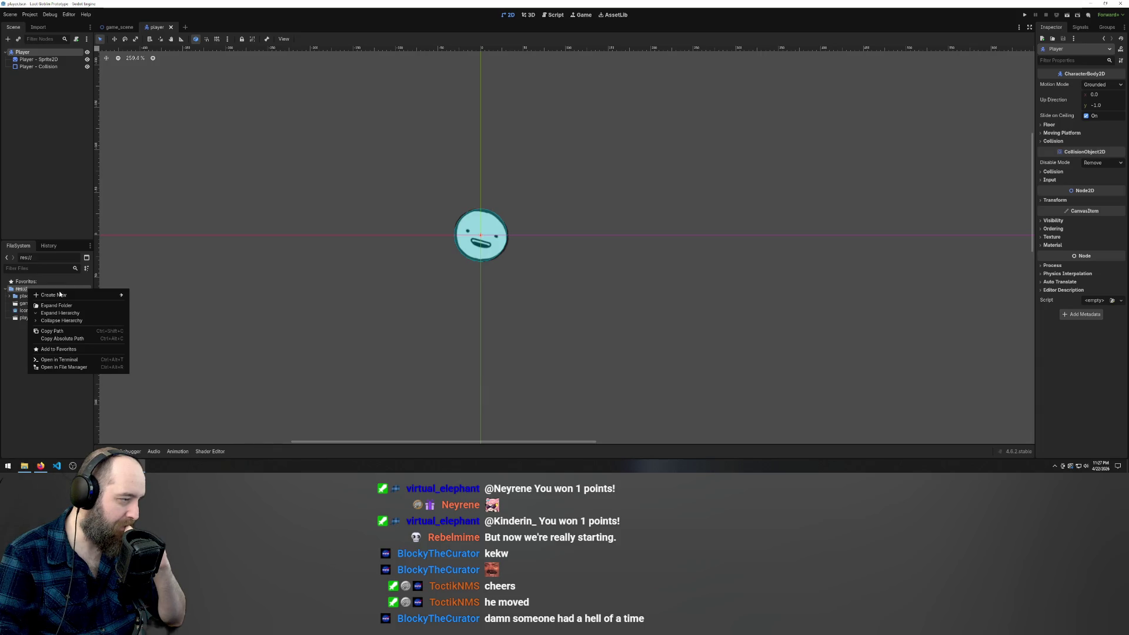
{"action": "mouse_move", "coordinate": [60, 295]}
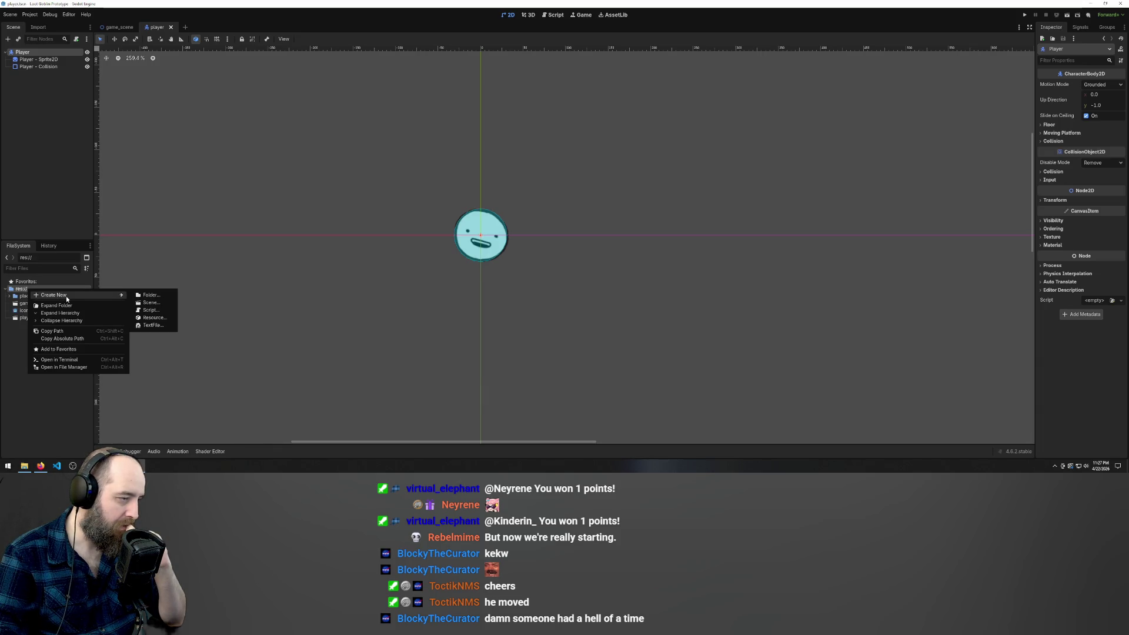
{"action": "left_click", "coordinate": [150, 294]}
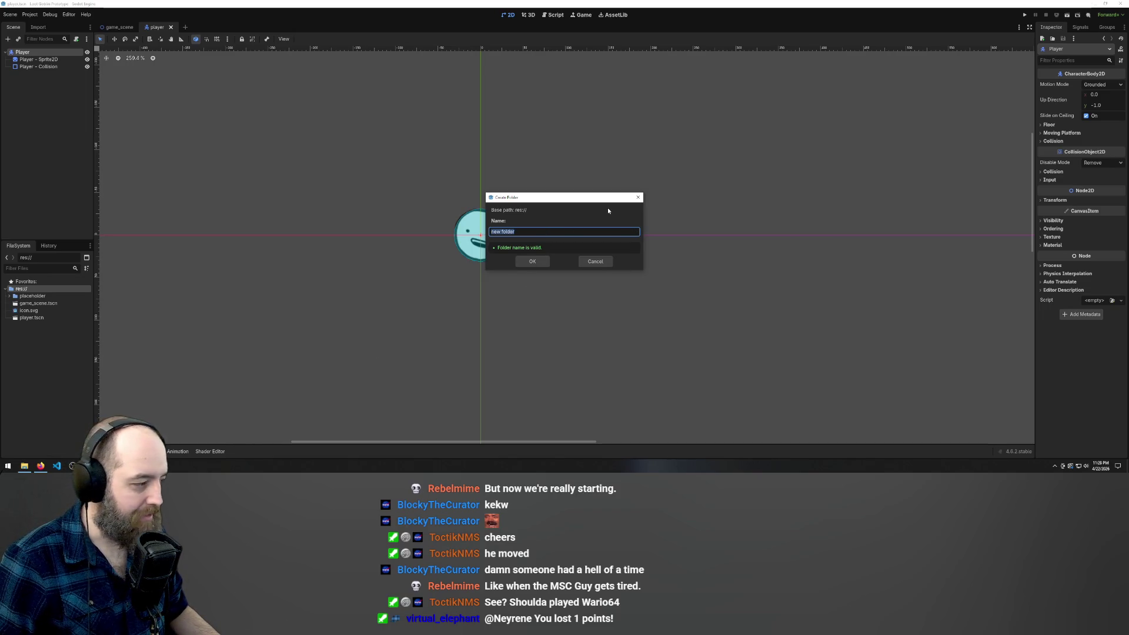
{"action": "left_click", "coordinate": [638, 197]}
{"action": "right_click", "coordinate": [31, 343]}
{"action": "left_click", "coordinate": [66, 347]}
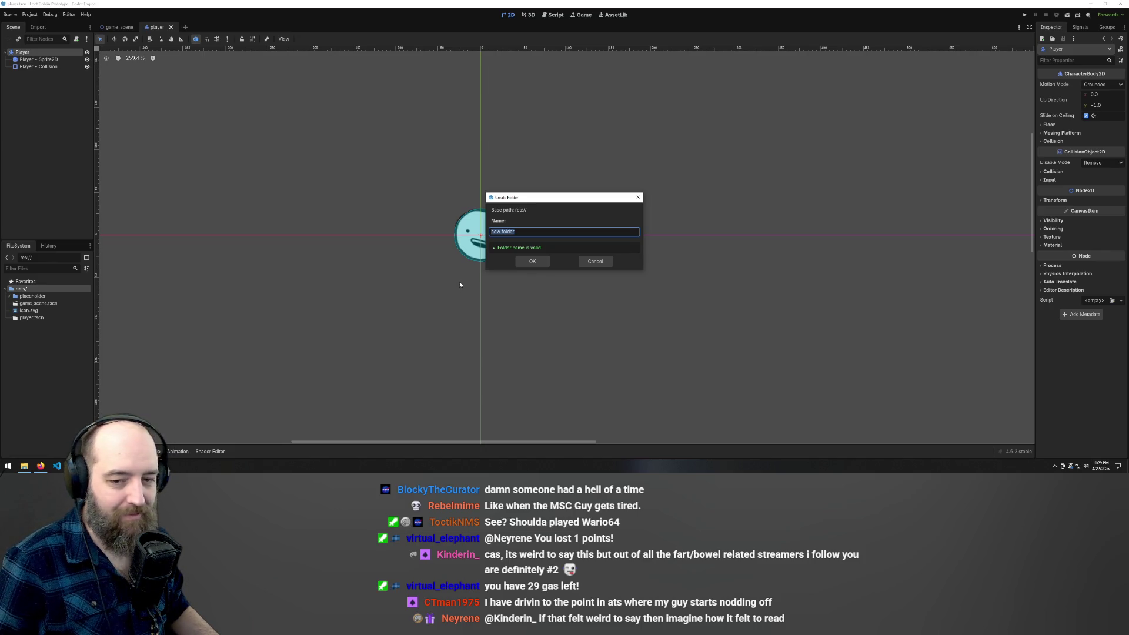
Replace the default folder name with 'player'
{"action": "left_click", "coordinate": [517, 236]}
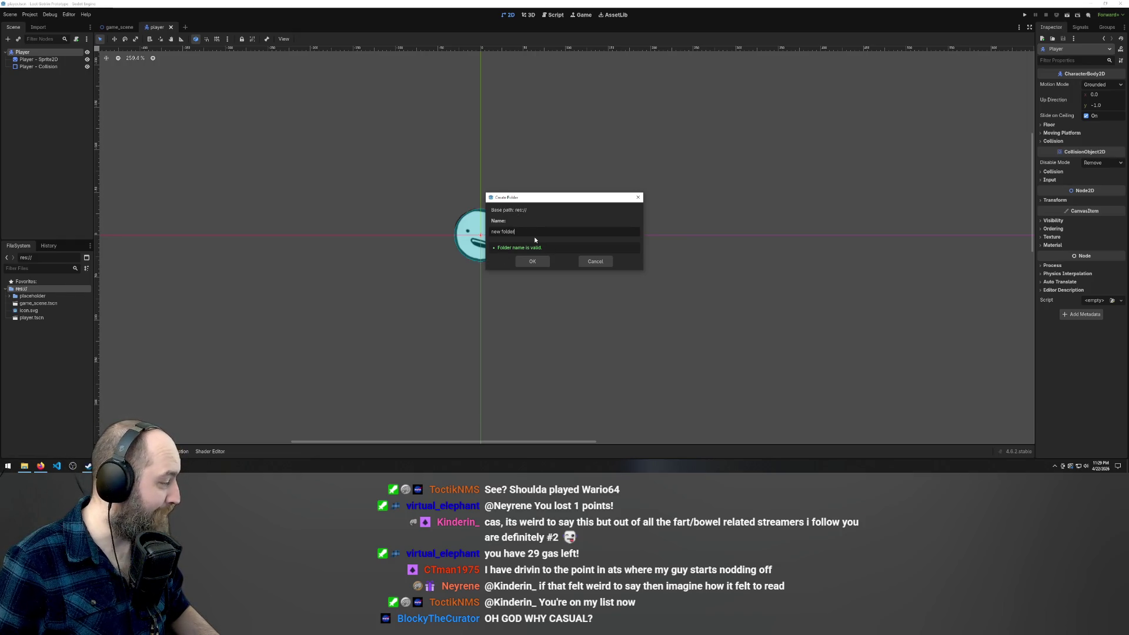
{"action": "left_click_drag", "start_coordinate": [524, 233], "coordinate": [449, 226]}
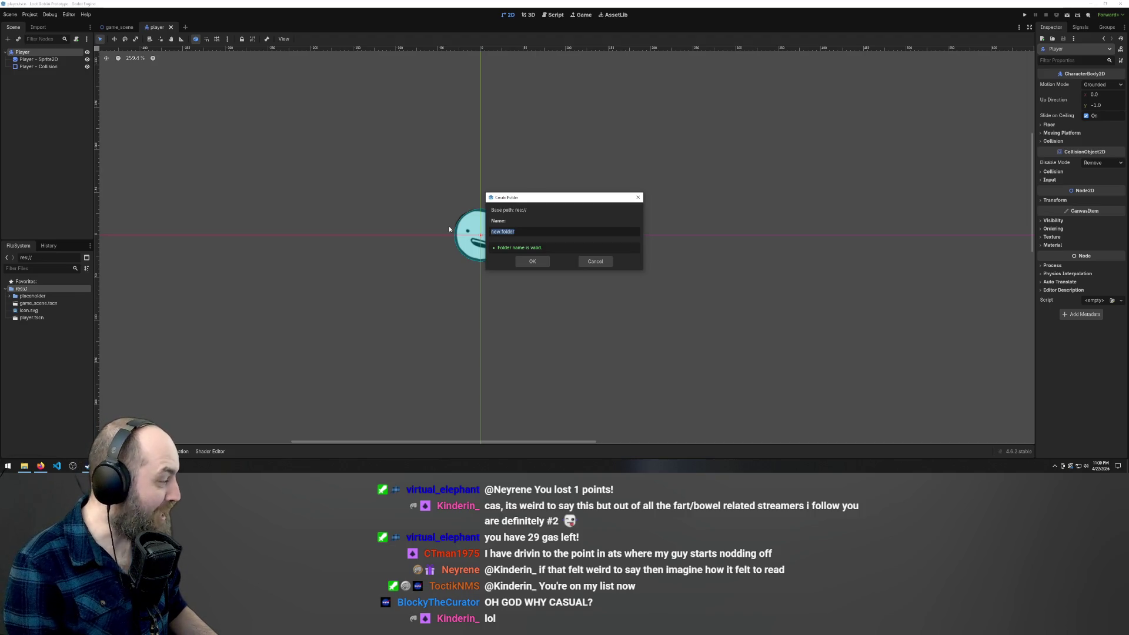
{"action": "key", "text": "BackSpace"}
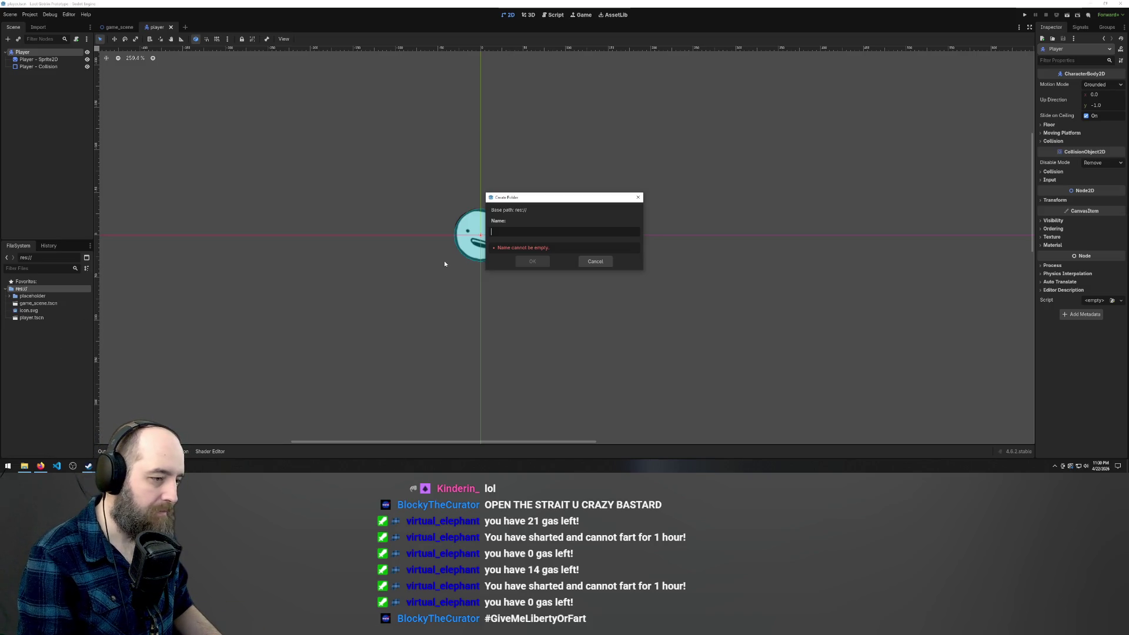
{"action": "type", "text": "root"}
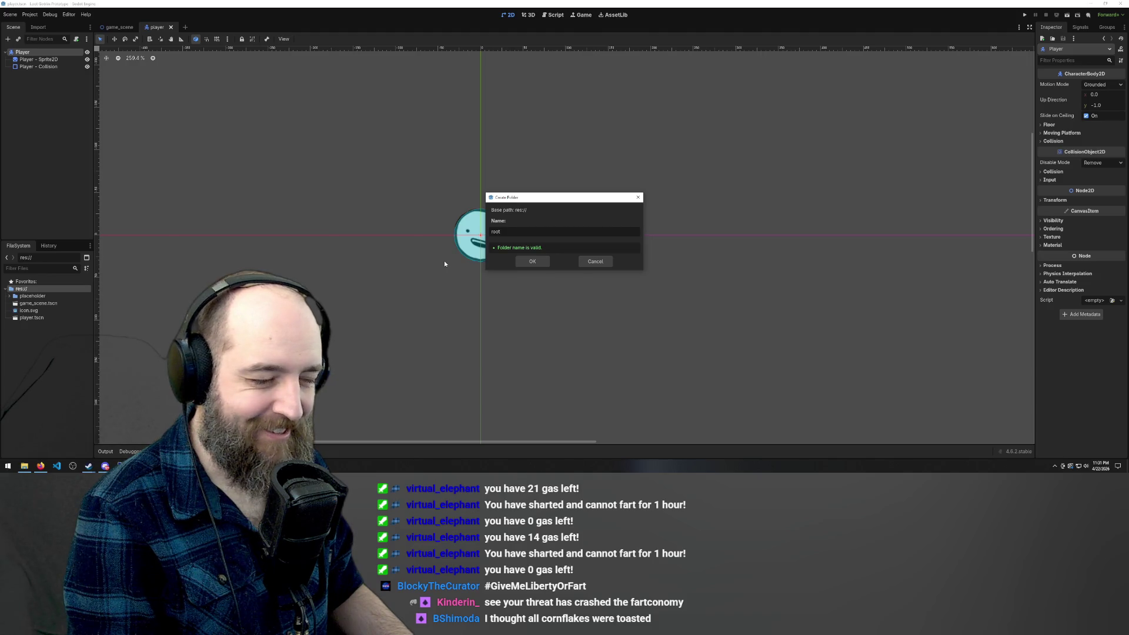
{"action": "key", "text": "BackSpace"}
{"action": "key", "text": "BackSpace"}
{"action": "key", "text": "BackSpace"}
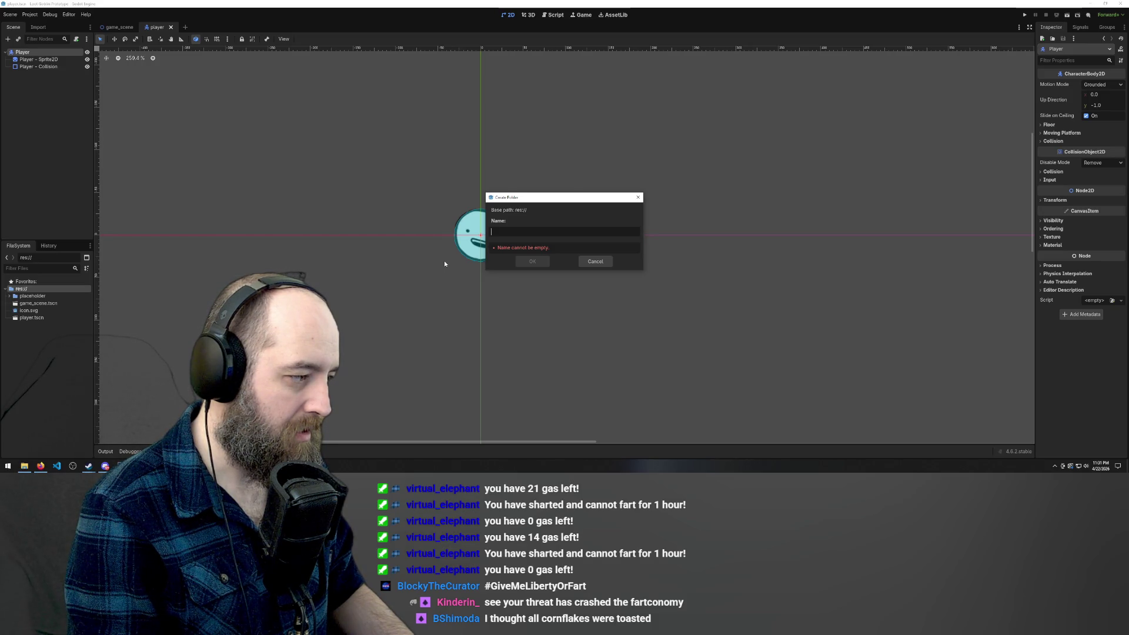
{"action": "type", "text": "player"}
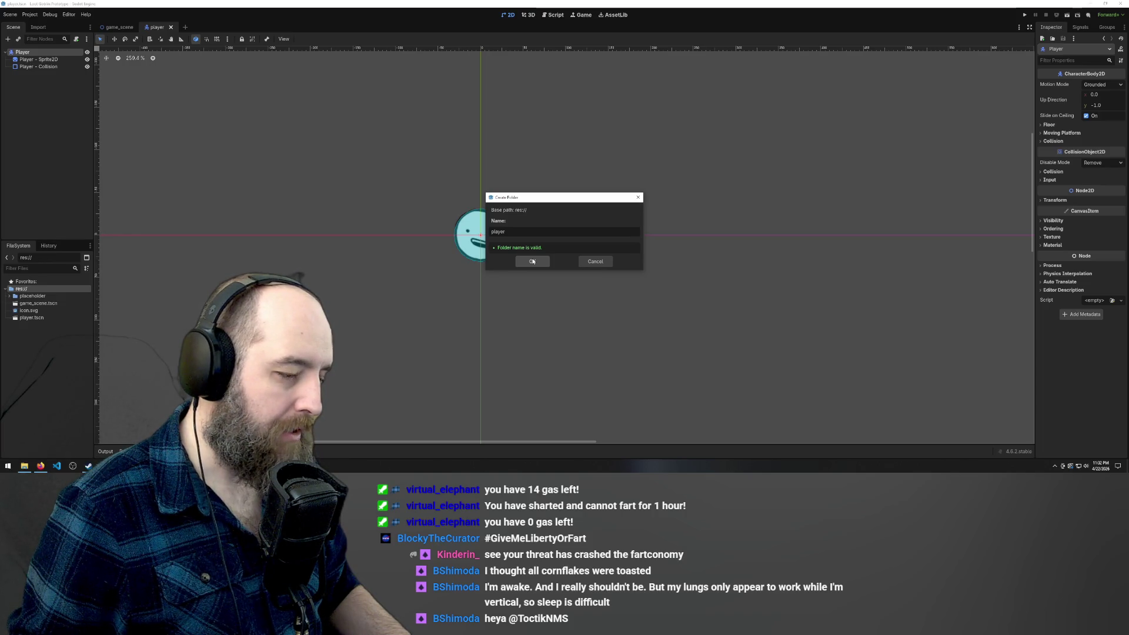
Confirm the 'player' folder, then move player.tscn from res:// into res://player
{"action": "left_click", "coordinate": [532, 261]}
{"action": "left_click", "coordinate": [28, 305]}
{"action": "left_click_drag", "start_coordinate": [30, 324], "coordinate": [30, 304]}
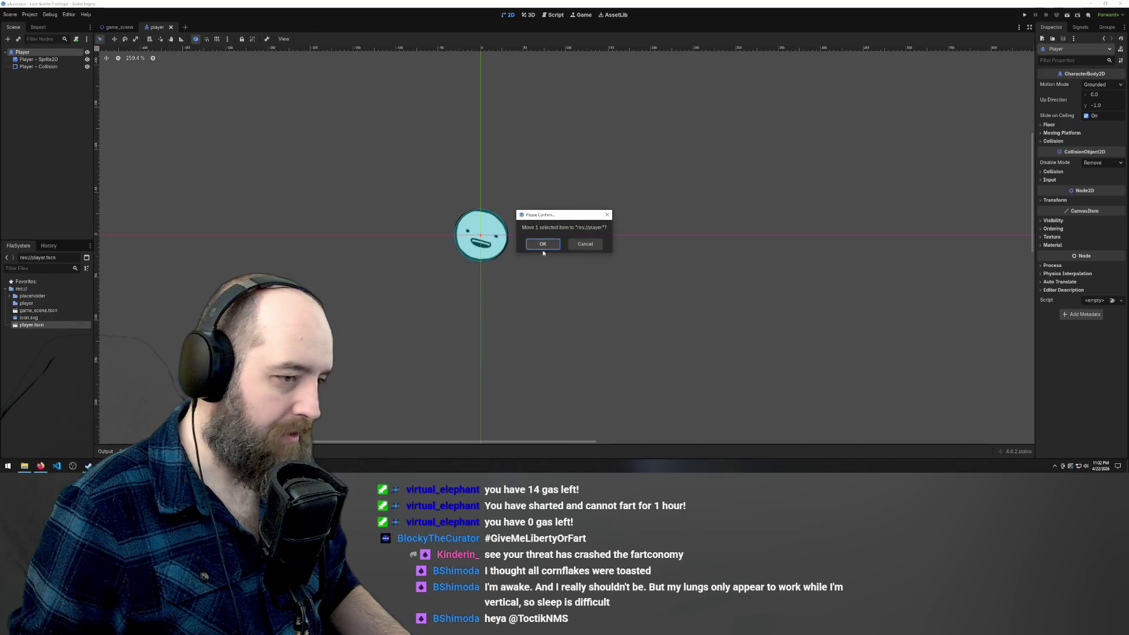
{"action": "left_click", "coordinate": [542, 244]}
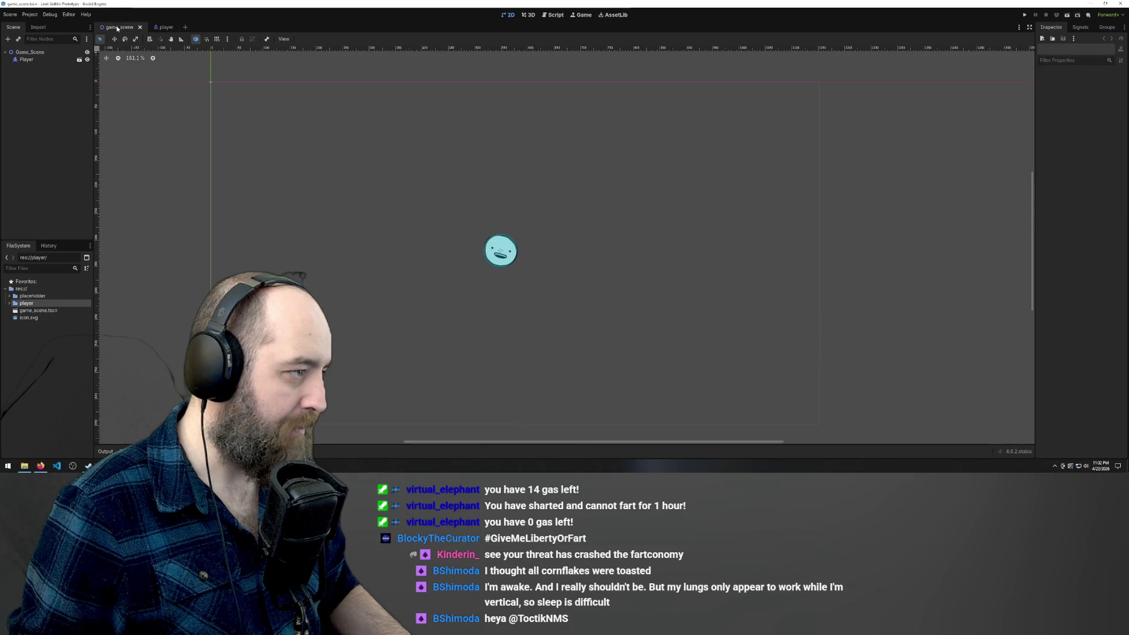
Expand res://player in the FileSystem dock and bring the player scene back to front
{"action": "left_click", "coordinate": [10, 303]}
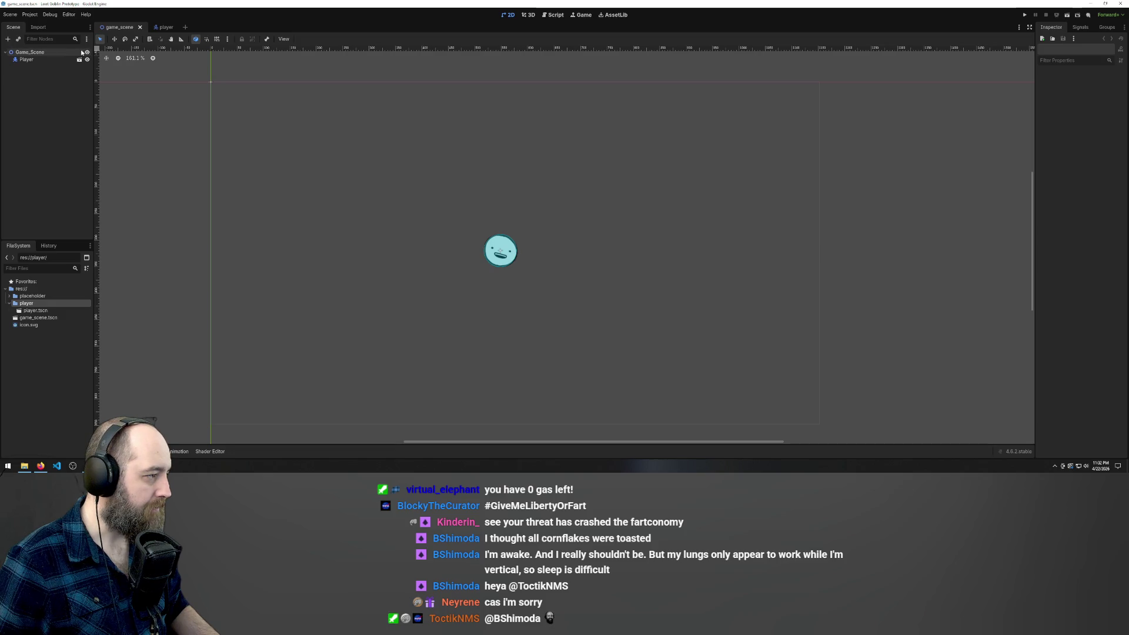
{"action": "left_click", "coordinate": [161, 28]}
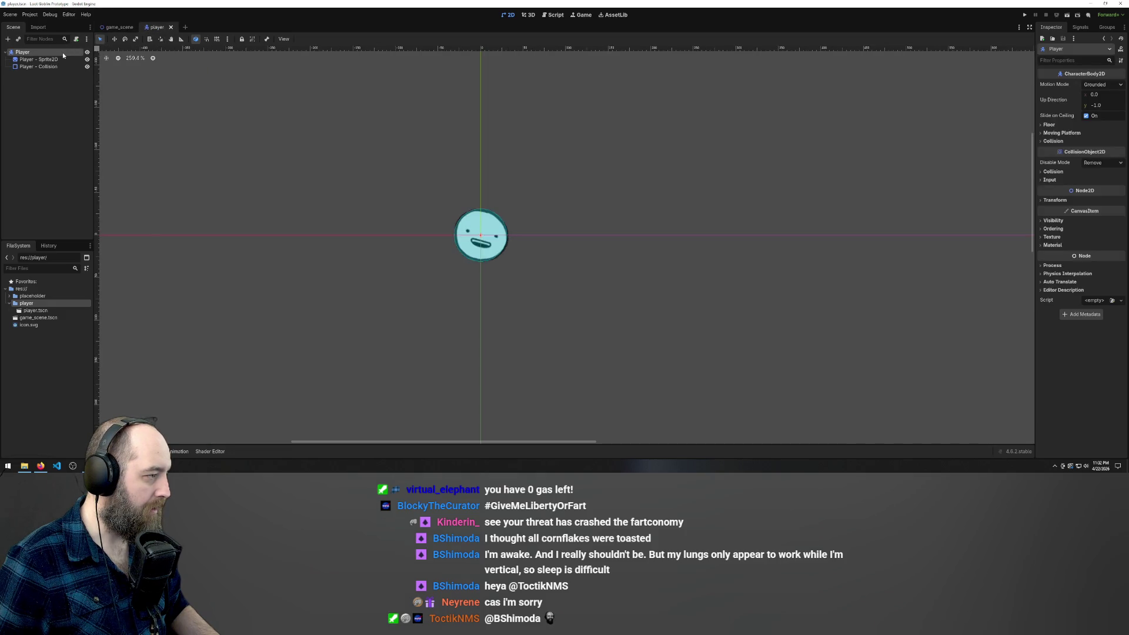
Attach a new GDScript res://player/player.gd using the Basic Movement template to Player
{"action": "left_click", "coordinate": [80, 39]}
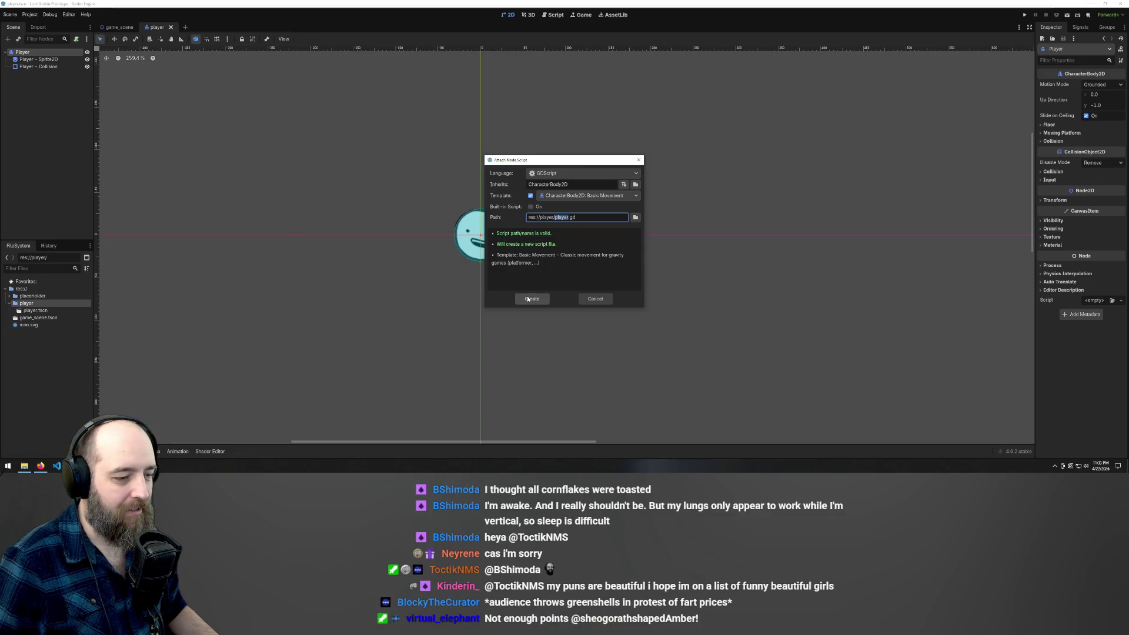
{"action": "left_click", "coordinate": [528, 298]}
{"action": "left_click", "coordinate": [528, 299]}
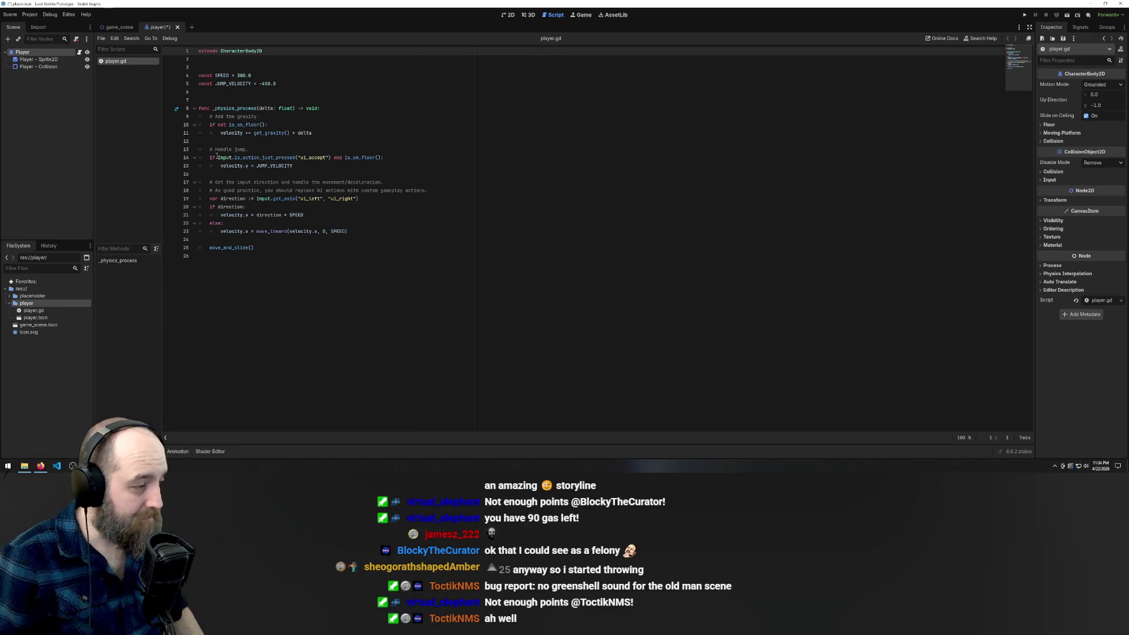
Delete the JUMP_VELOCITY constant and the gravity and jump code (lines 8–14) from player.gd
{"action": "left_click_drag", "start_coordinate": [287, 83], "coordinate": [141, 84]}
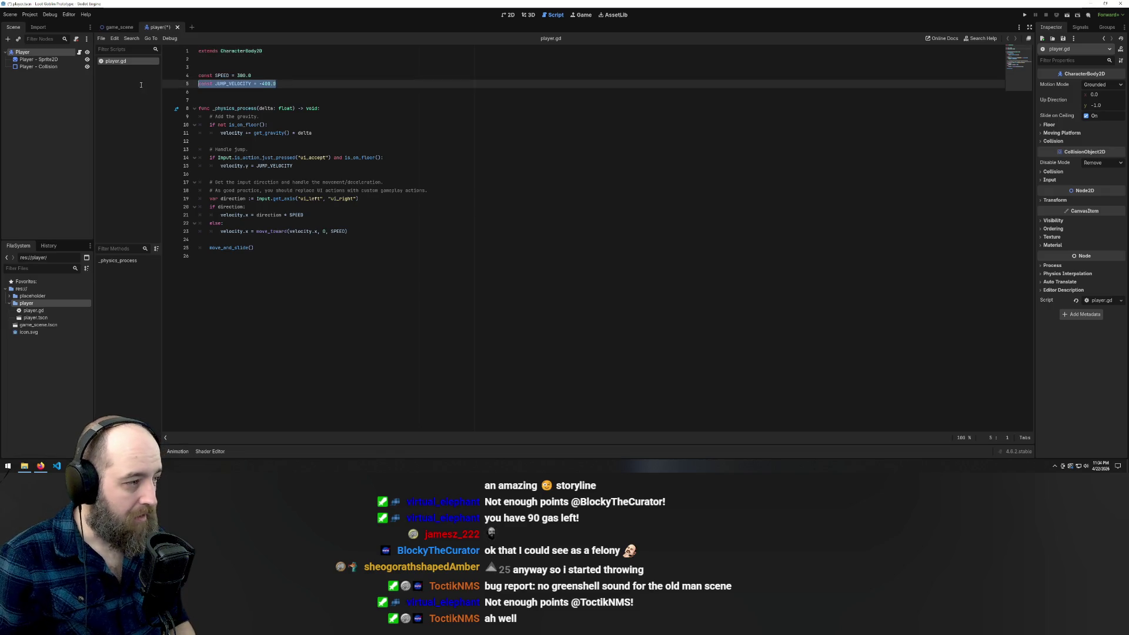
{"action": "key", "text": "BackSpace"}
{"action": "key", "text": "BackSpace"}
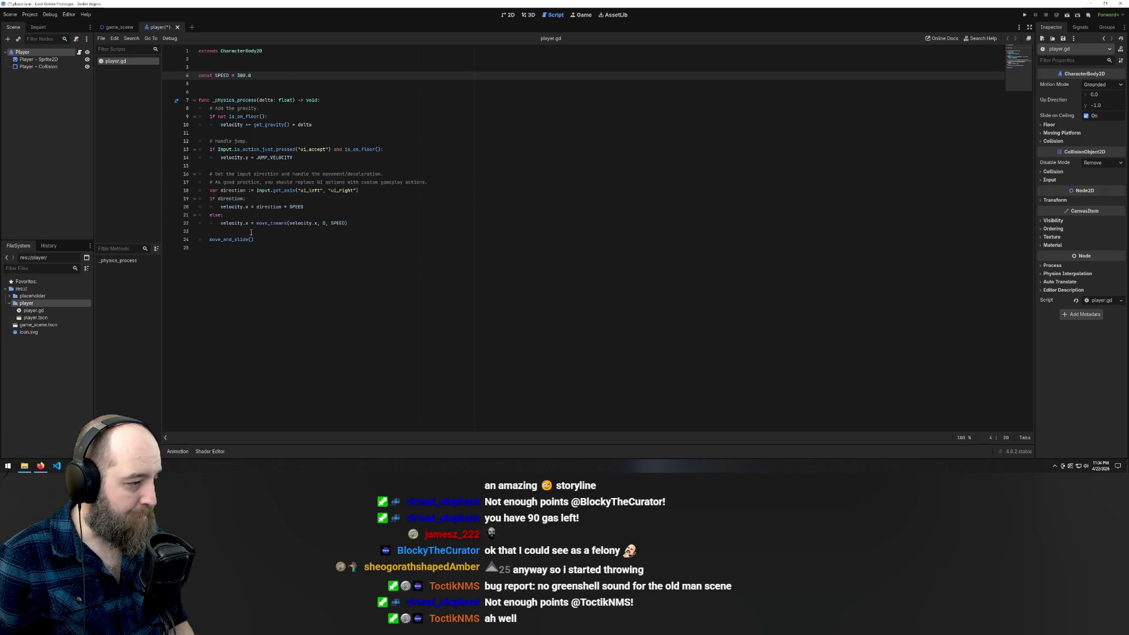
{"action": "left_click", "coordinate": [270, 246]}
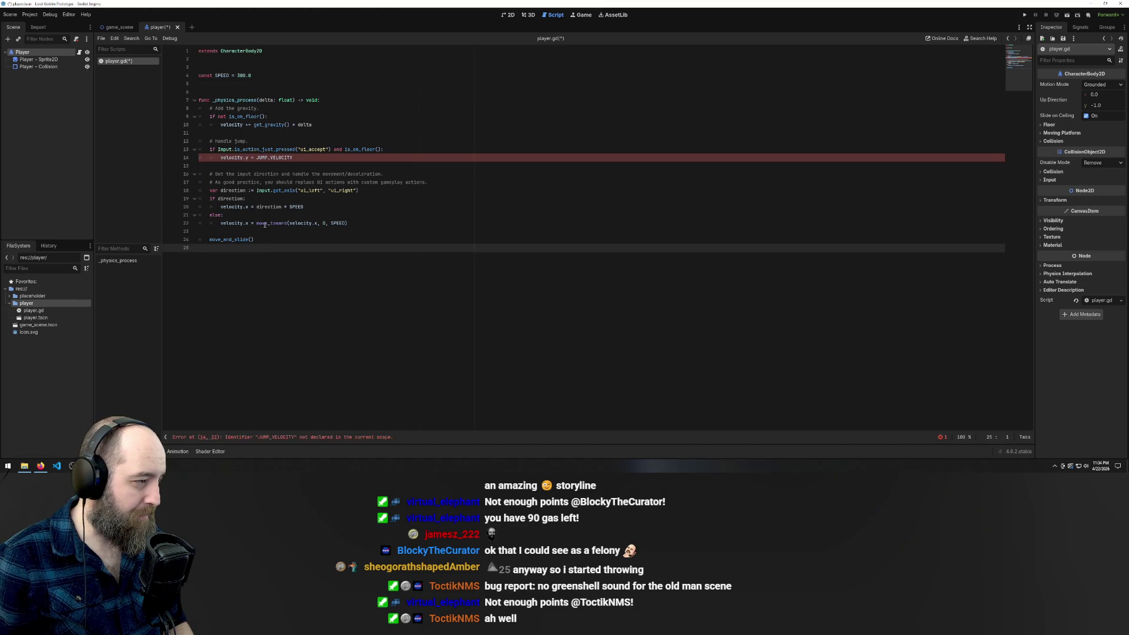
{"action": "mouse_move", "coordinate": [266, 220]}
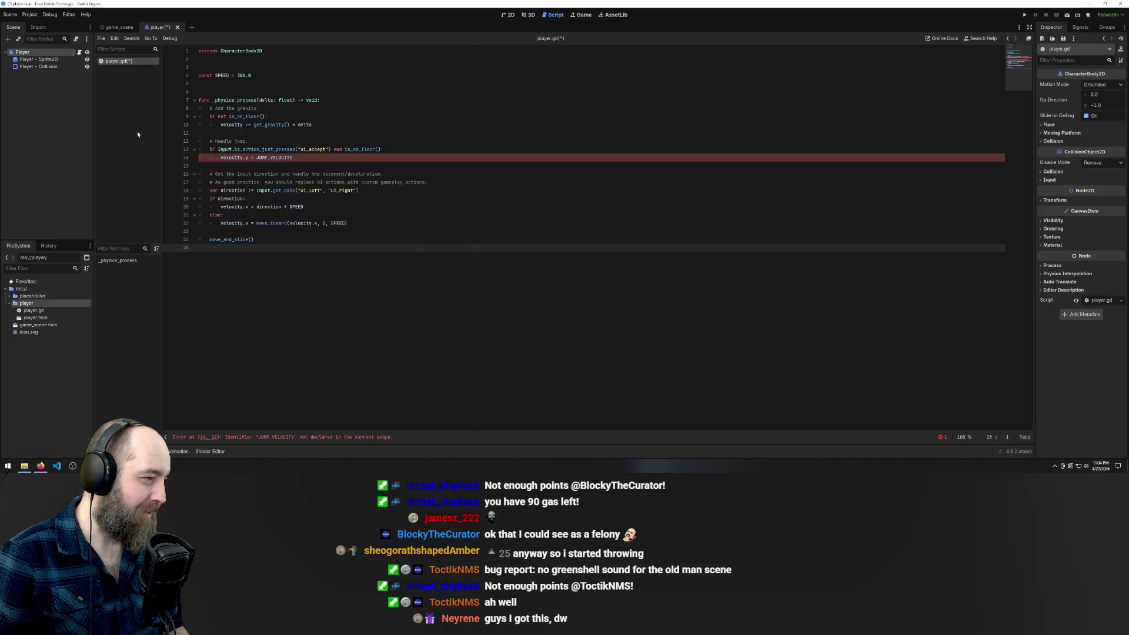
{"action": "left_click", "coordinate": [328, 124]}
{"action": "left_click_drag", "start_coordinate": [294, 157], "coordinate": [109, 111]}
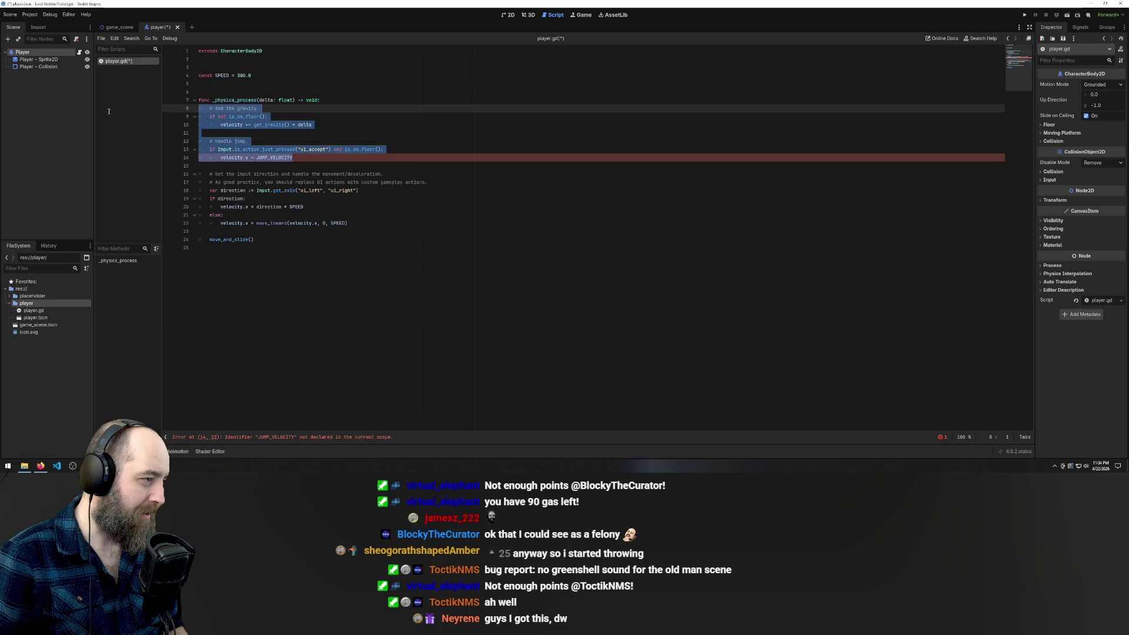
{"action": "key", "text": "BackSpace"}
{"action": "key", "text": "BackSpace"}
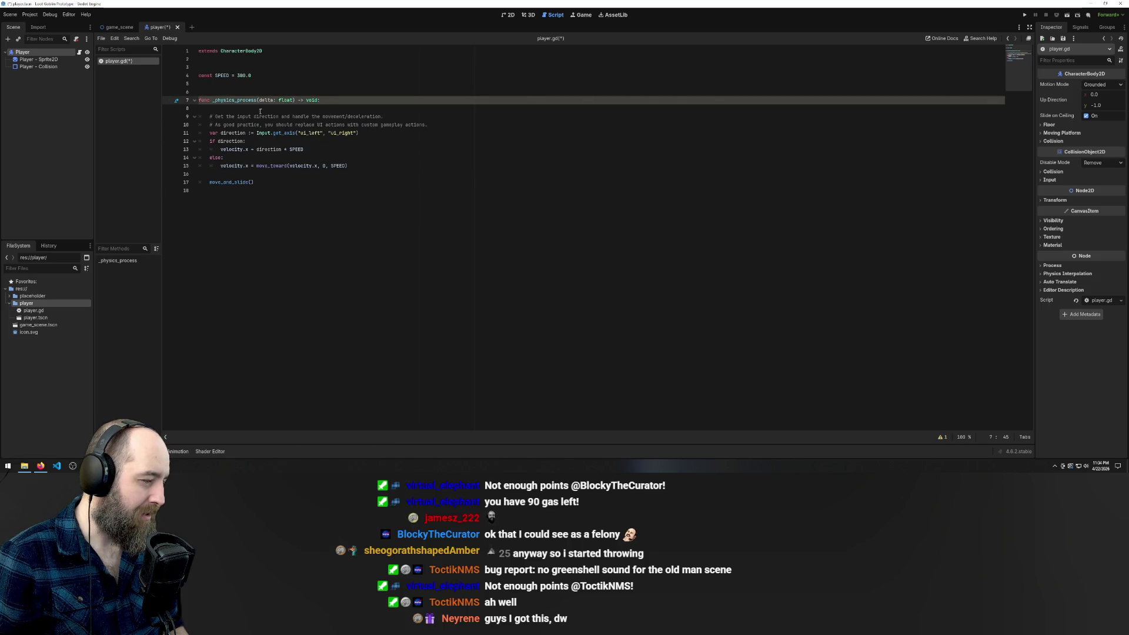
Rename the delta parameter to _delta and save player.gd
{"action": "left_click", "coordinate": [260, 100]}
{"action": "type", "text": "_"}
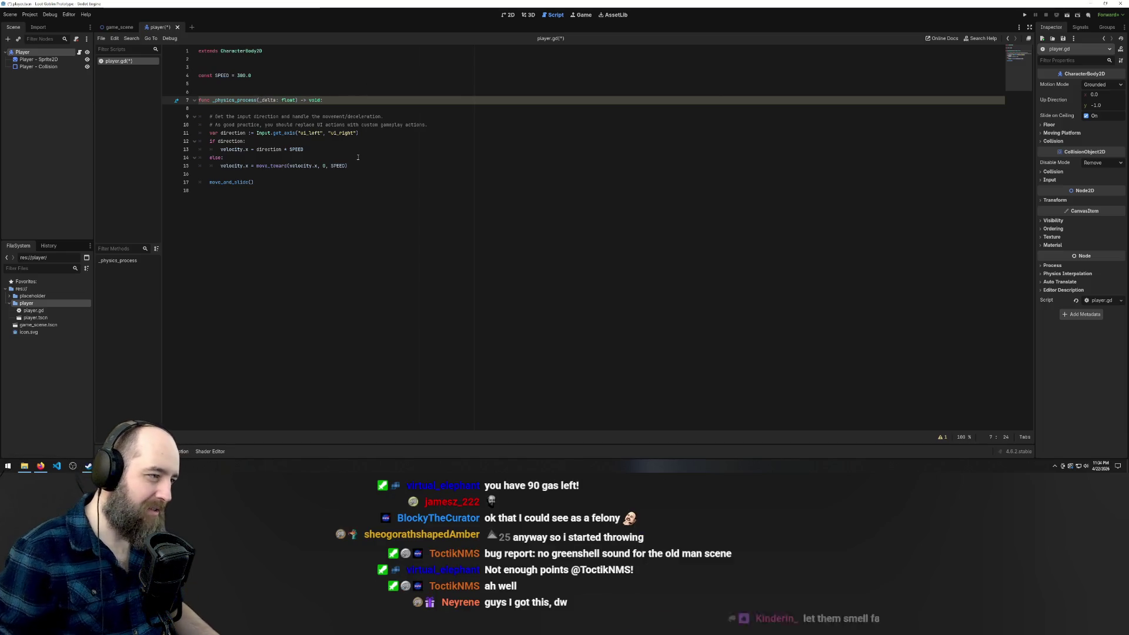
{"action": "left_click", "coordinate": [357, 157]}
{"action": "left_click", "coordinate": [388, 67]}
{"action": "key", "text": "ctrl+s"}
{"action": "left_click", "coordinate": [426, 124]}
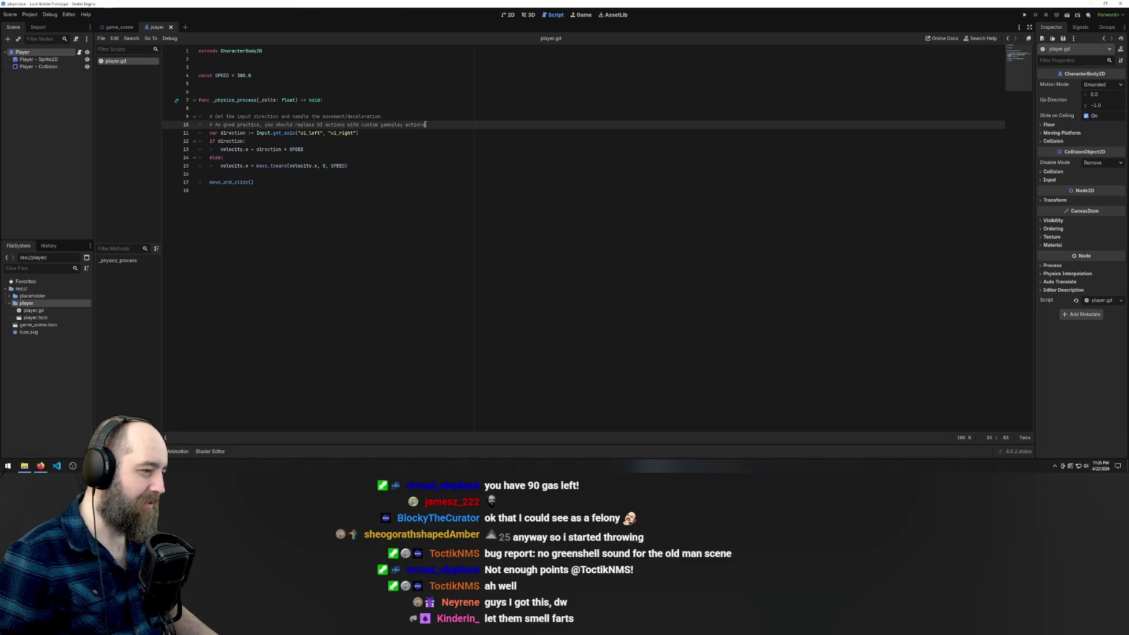
Change Input.get_axis to Input.get_vector() and remove the old 'ui_left', 'ui_right' arguments
{"action": "double_click", "coordinate": [294, 133]}
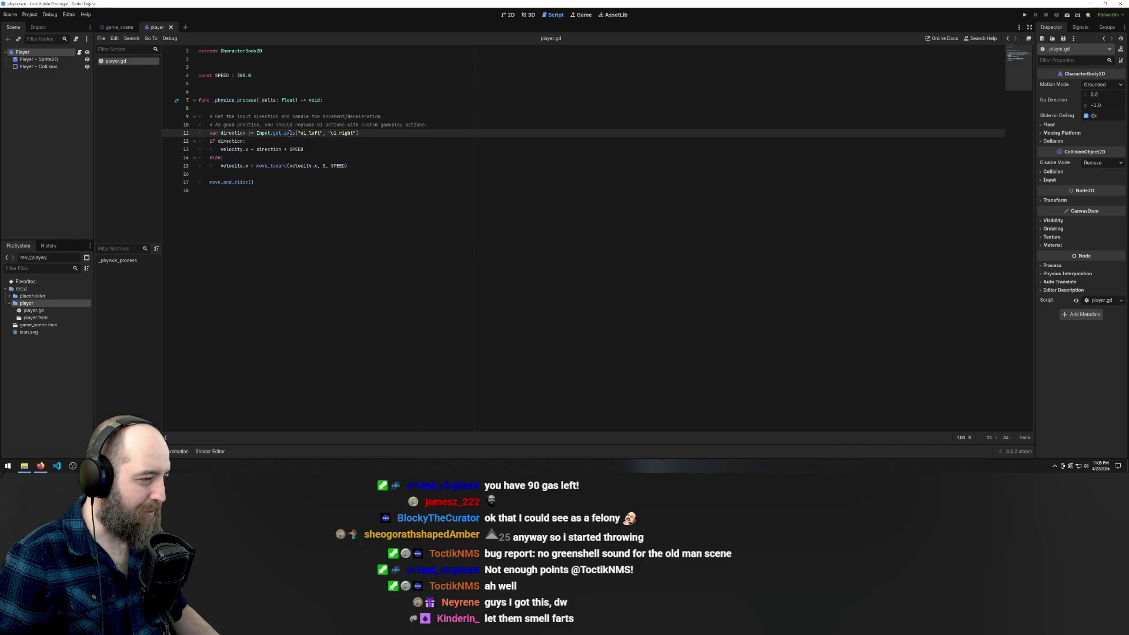
{"action": "key", "text": "Left"}
{"action": "key", "text": "Right"}
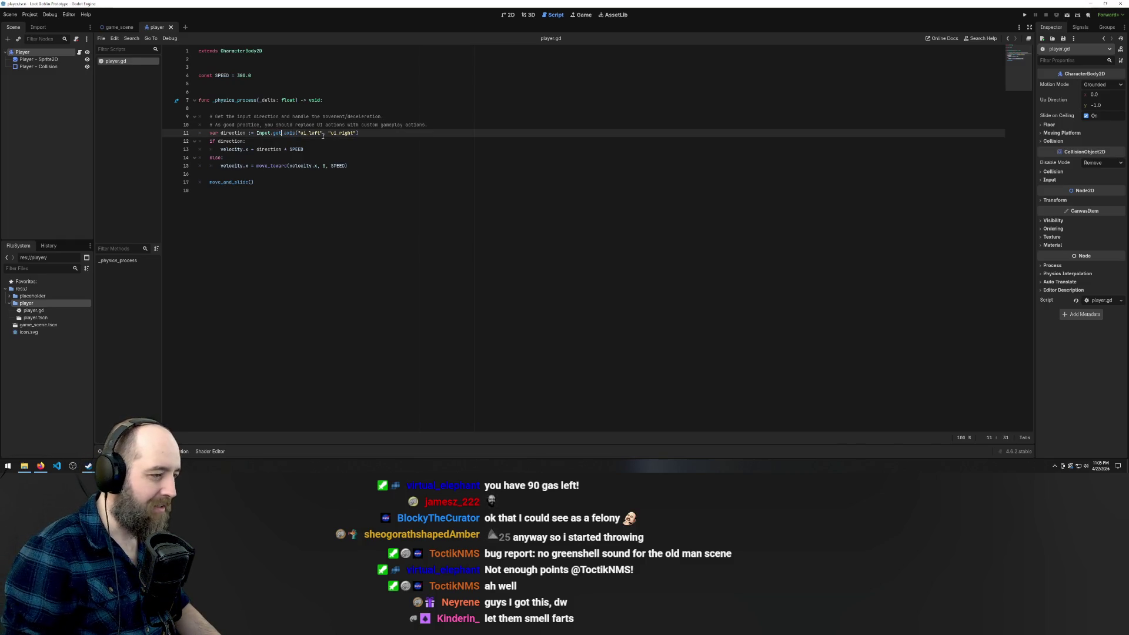
{"action": "key", "text": "Delete"}
{"action": "key", "text": "Delete"}
{"action": "key", "text": "Delete"}
{"action": "type", "text": "_vector"}
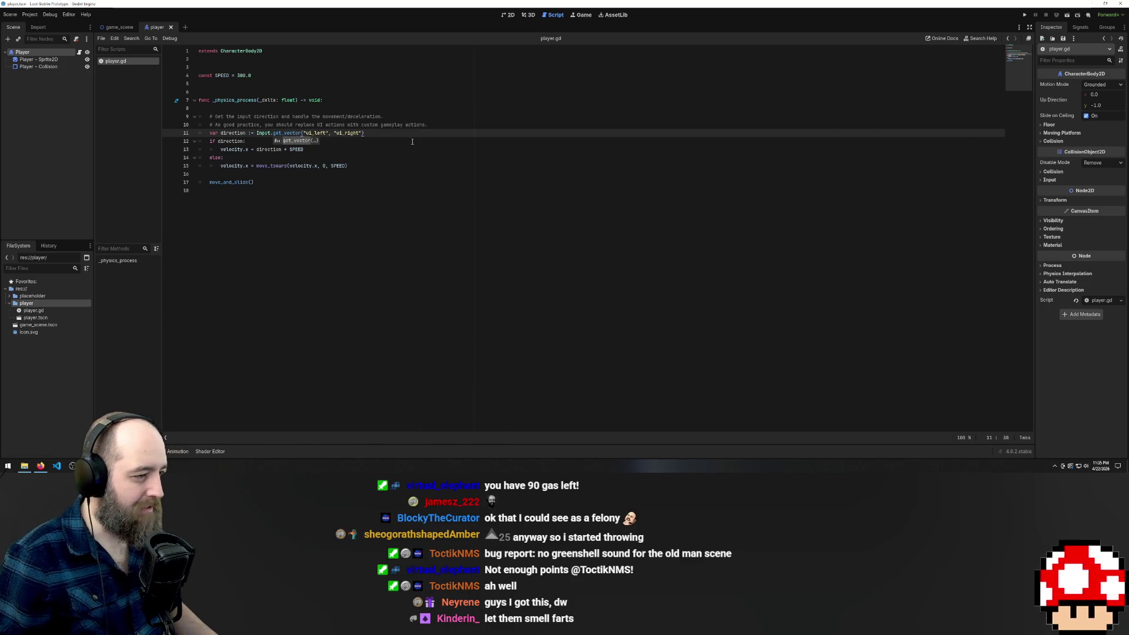
{"action": "type", "text": "("}
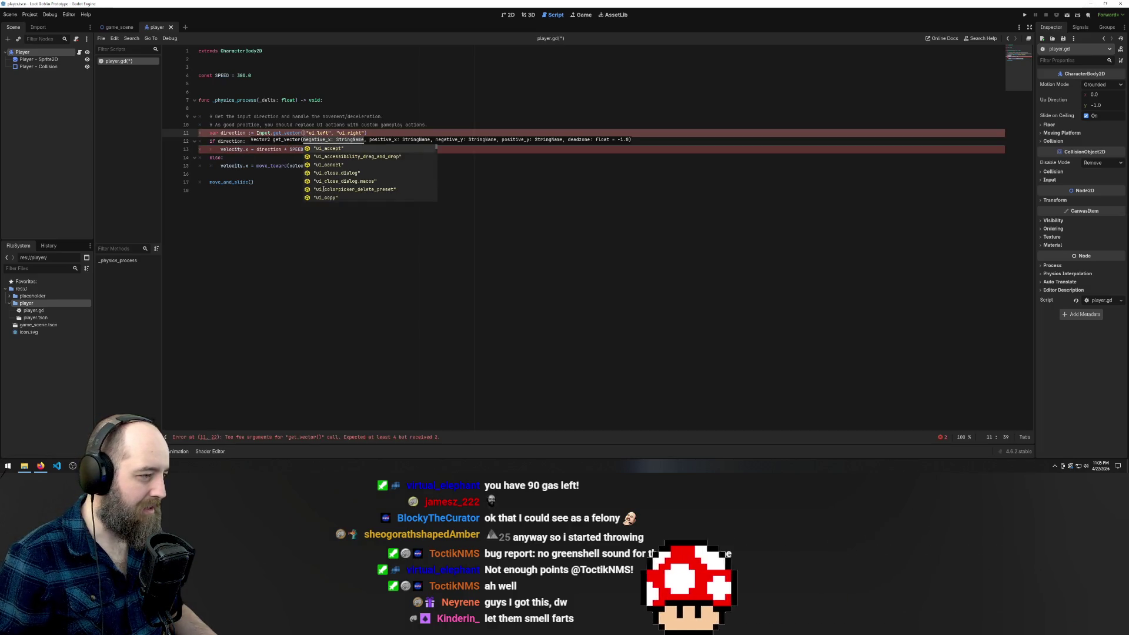
{"action": "left_click_drag", "start_coordinate": [368, 132], "coordinate": [309, 133]}
{"action": "key", "text": "BackSpace"}
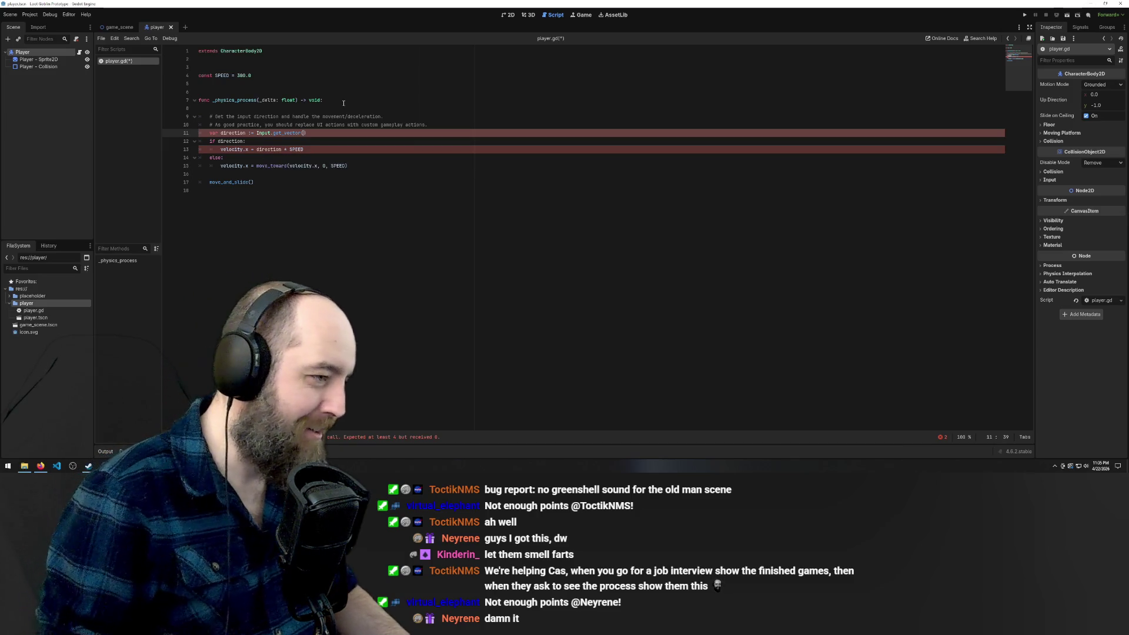
In Project Settings' Input Map, create an input action named 'left'
{"action": "left_click", "coordinate": [30, 14]}
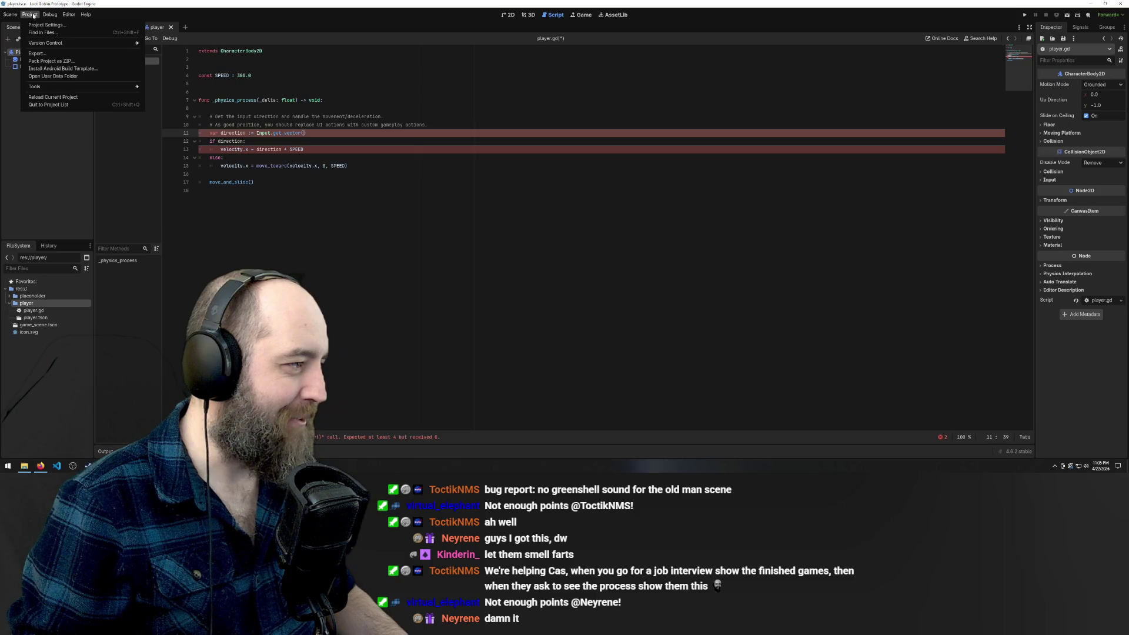
{"action": "left_click", "coordinate": [36, 25]}
{"action": "left_click", "coordinate": [413, 129]}
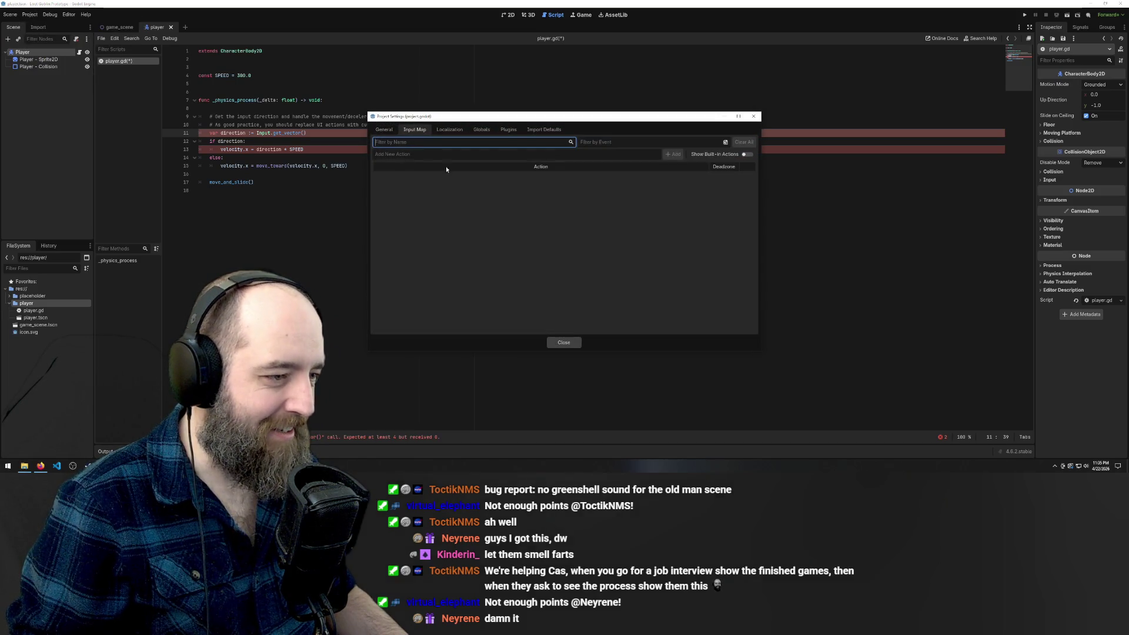
{"action": "left_click", "coordinate": [641, 226]}
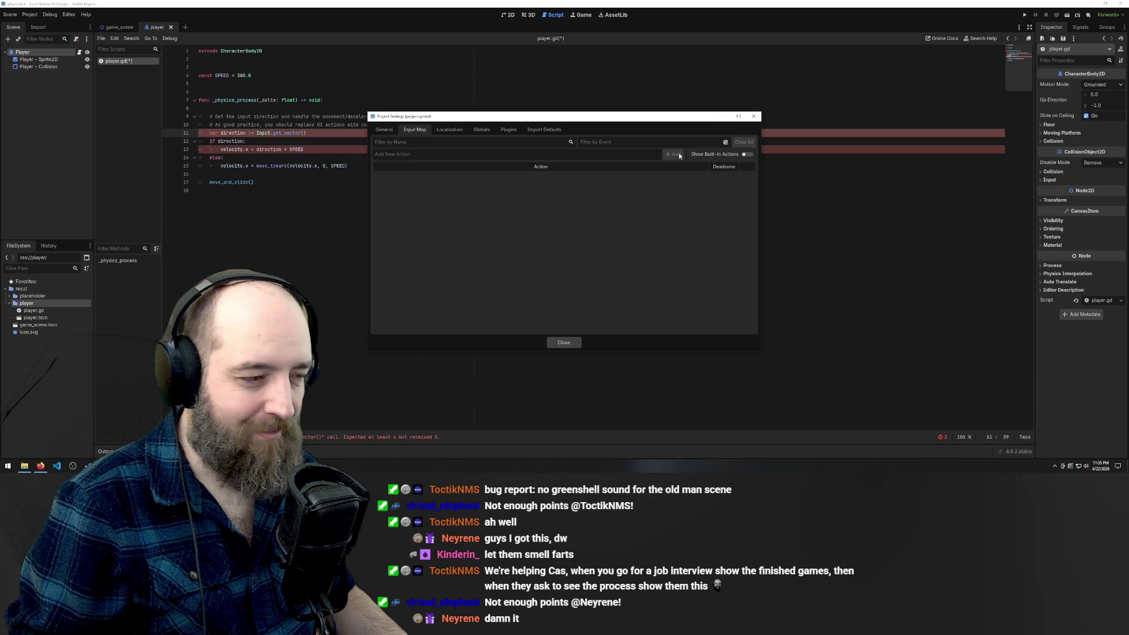
{"action": "type", "text": "Left"}
{"action": "left_click", "coordinate": [674, 154]}
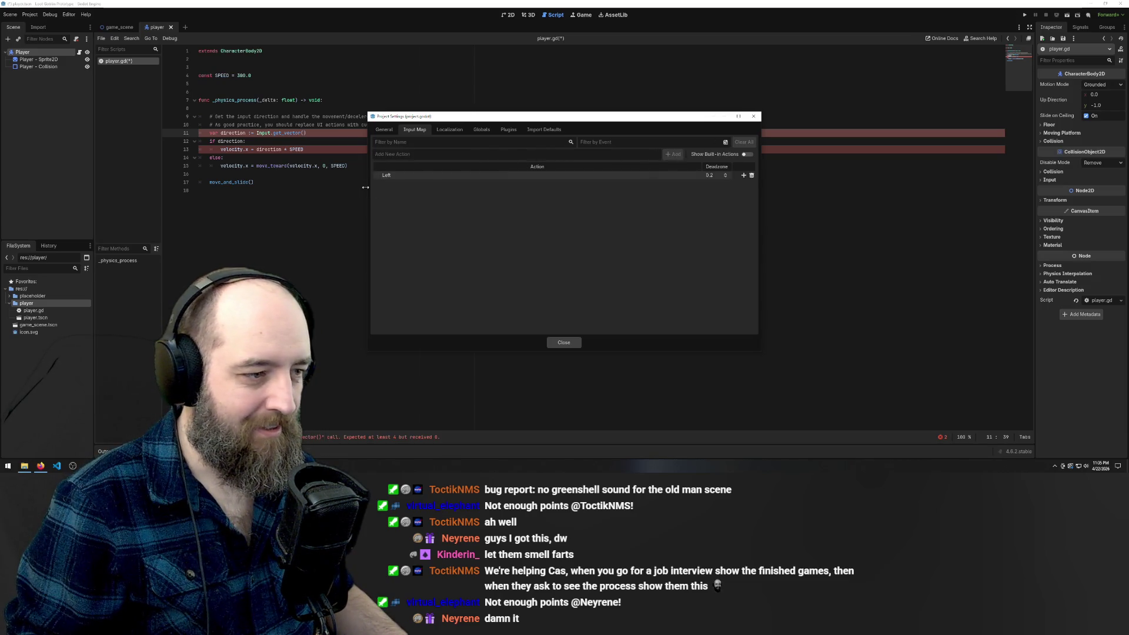
{"action": "double_click", "coordinate": [394, 174]}
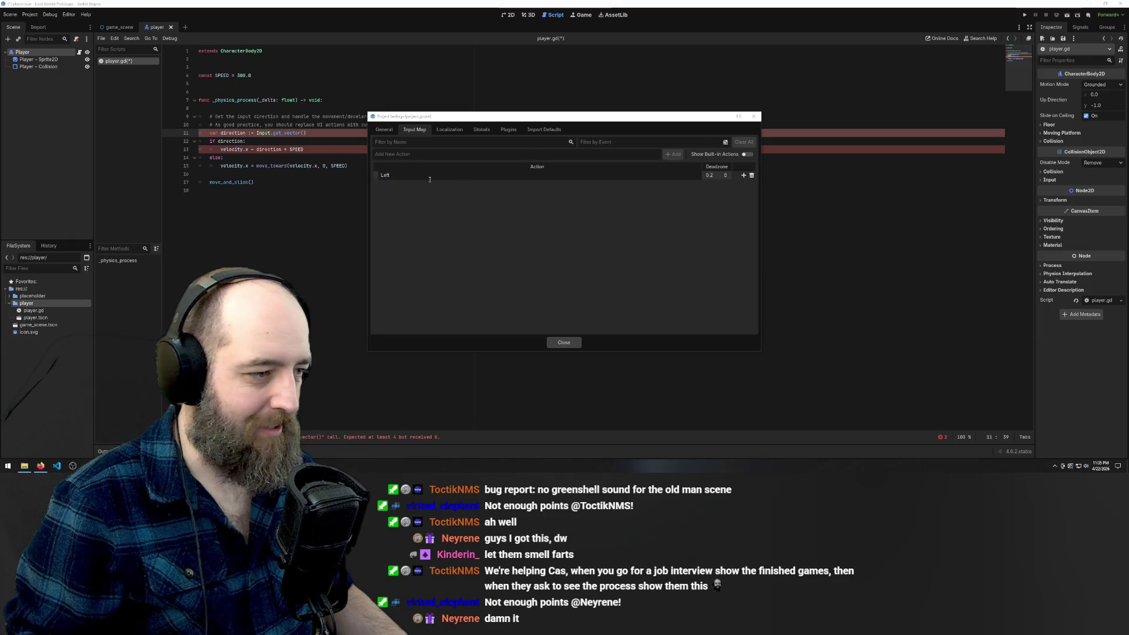
{"action": "key", "text": "Home"}
{"action": "key", "text": "Delete"}
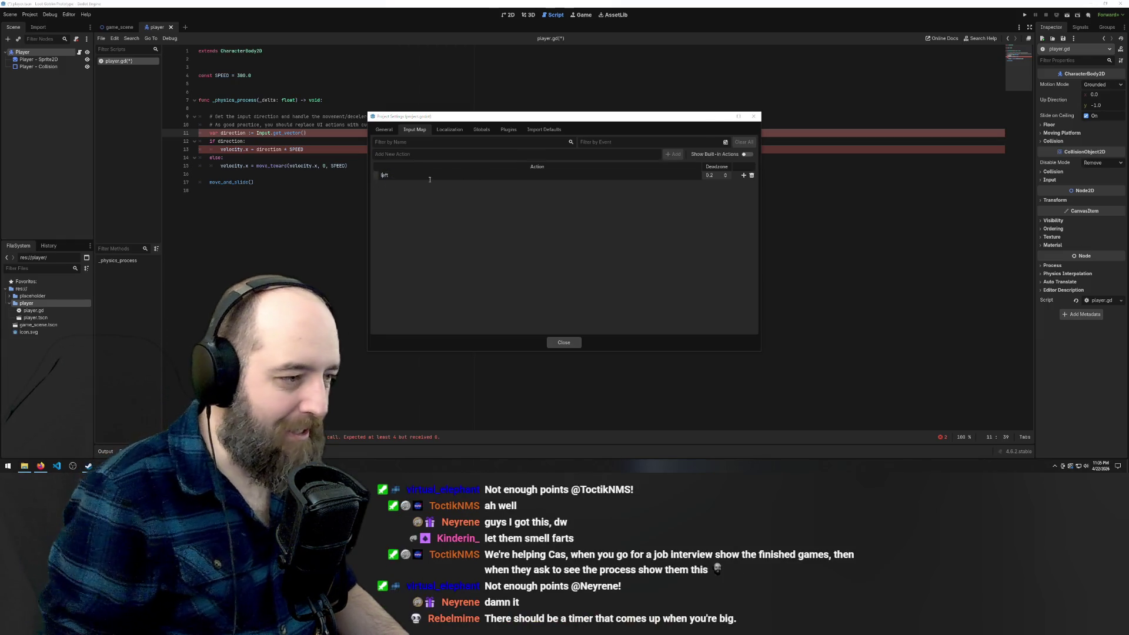
{"action": "key", "text": "Return"}
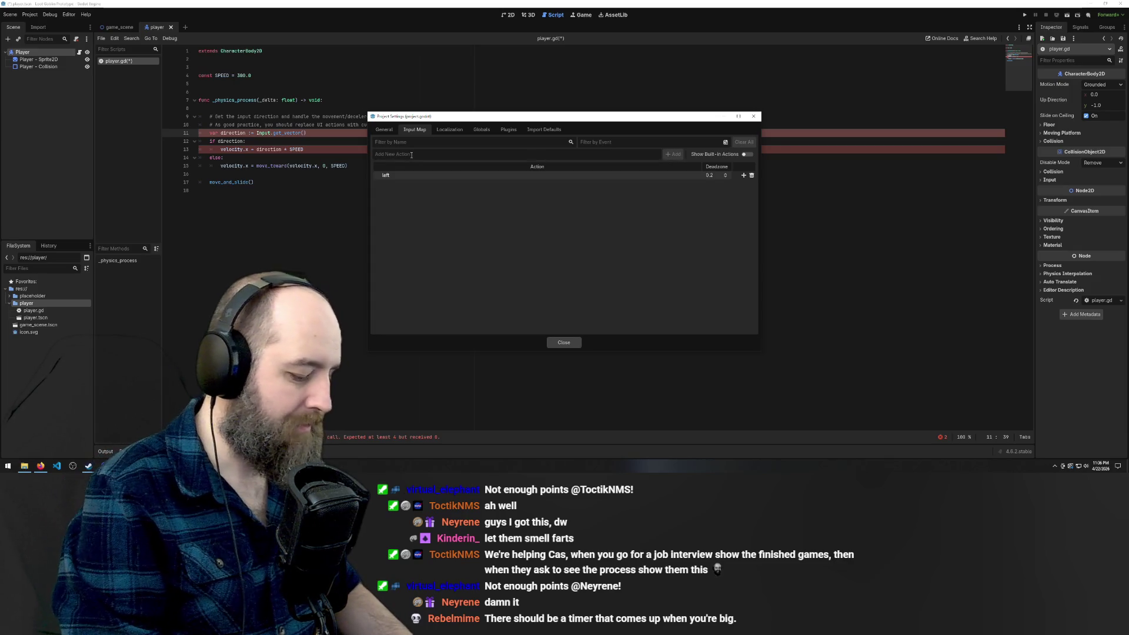
Add 'right', 'up' and 'down' input actions
{"action": "type", "text": "right"}
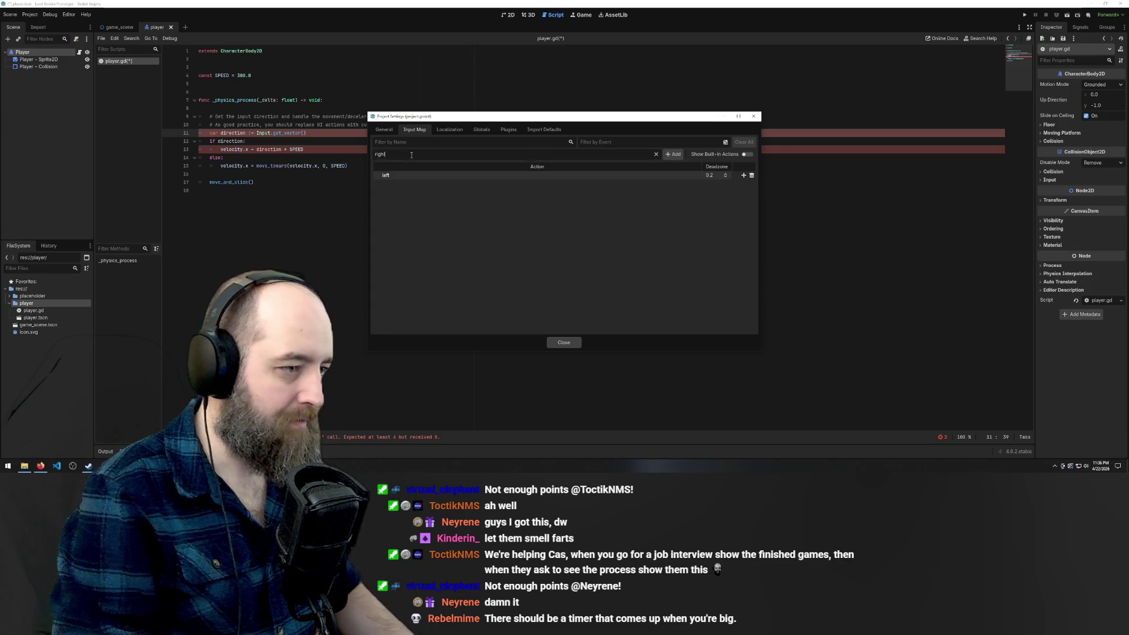
{"action": "key", "text": "Return"}
{"action": "type", "text": "up"}
{"action": "key", "text": "Return"}
{"action": "type", "text": "down"}
{"action": "key", "text": "Return"}
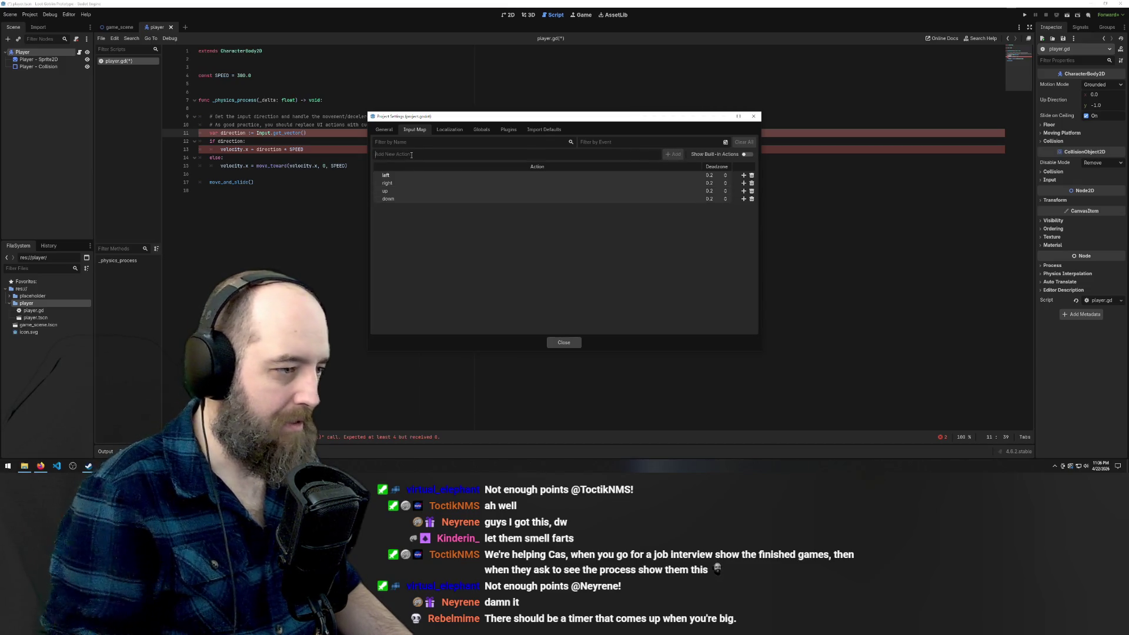
Bind the A key to left and the D key to right
{"action": "left_click", "coordinate": [726, 176]}
{"action": "left_click", "coordinate": [725, 247]}
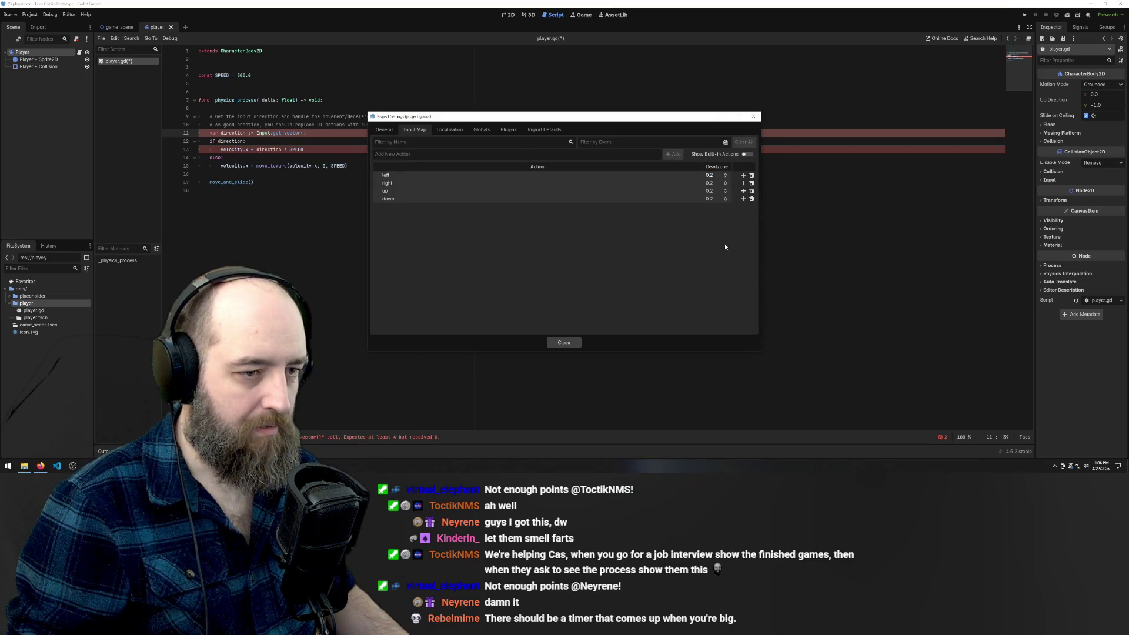
{"action": "left_click", "coordinate": [744, 176]}
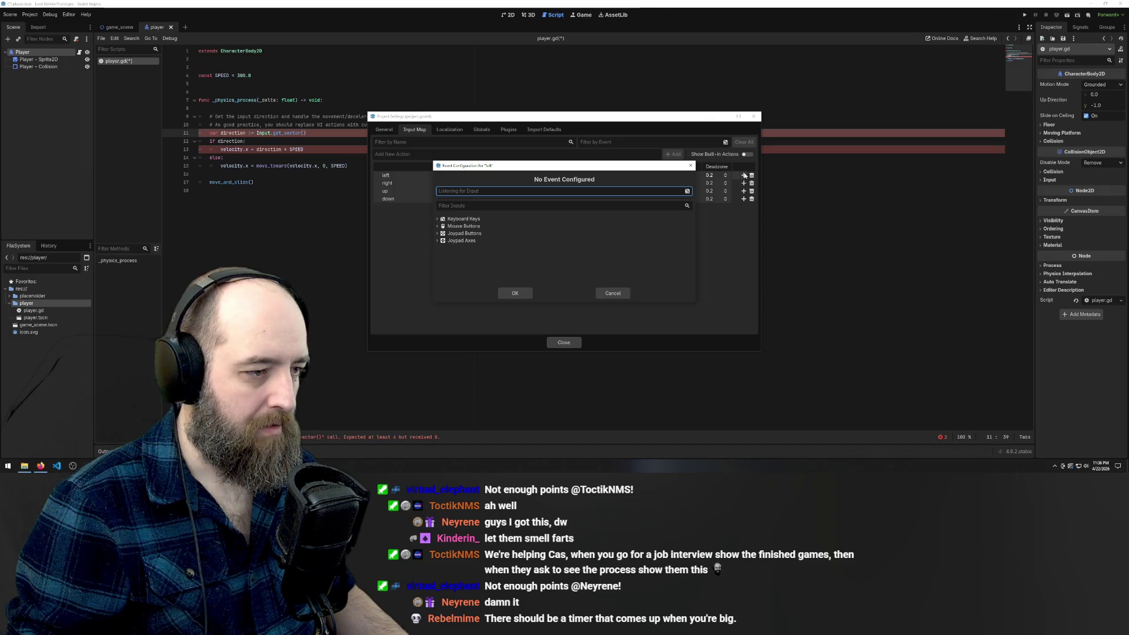
{"action": "key", "text": "a"}
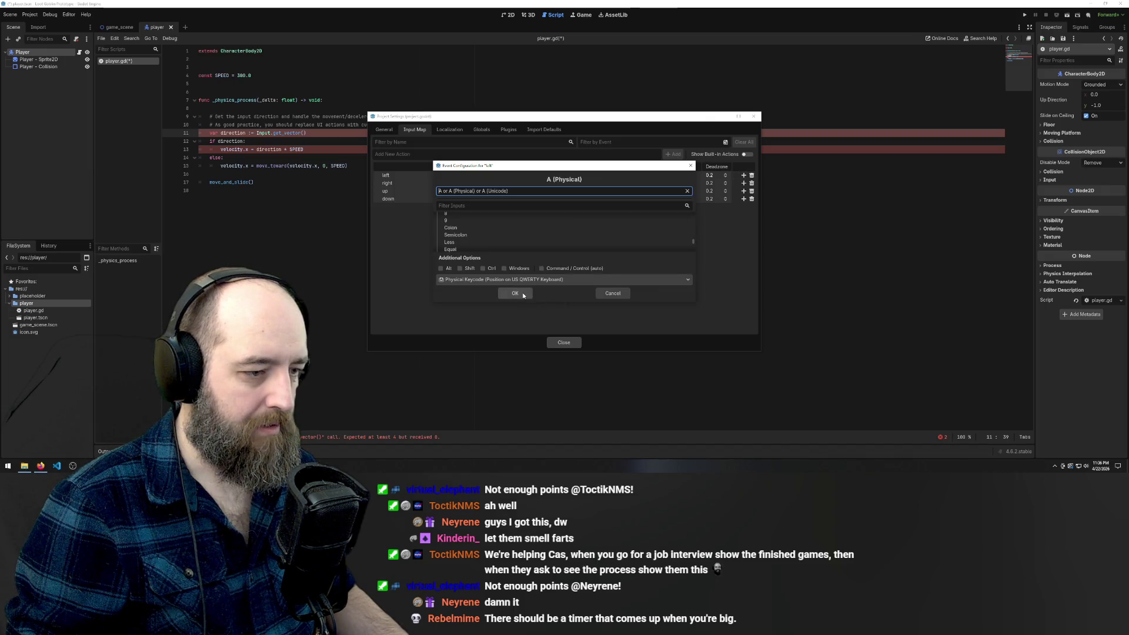
{"action": "left_click", "coordinate": [501, 292]}
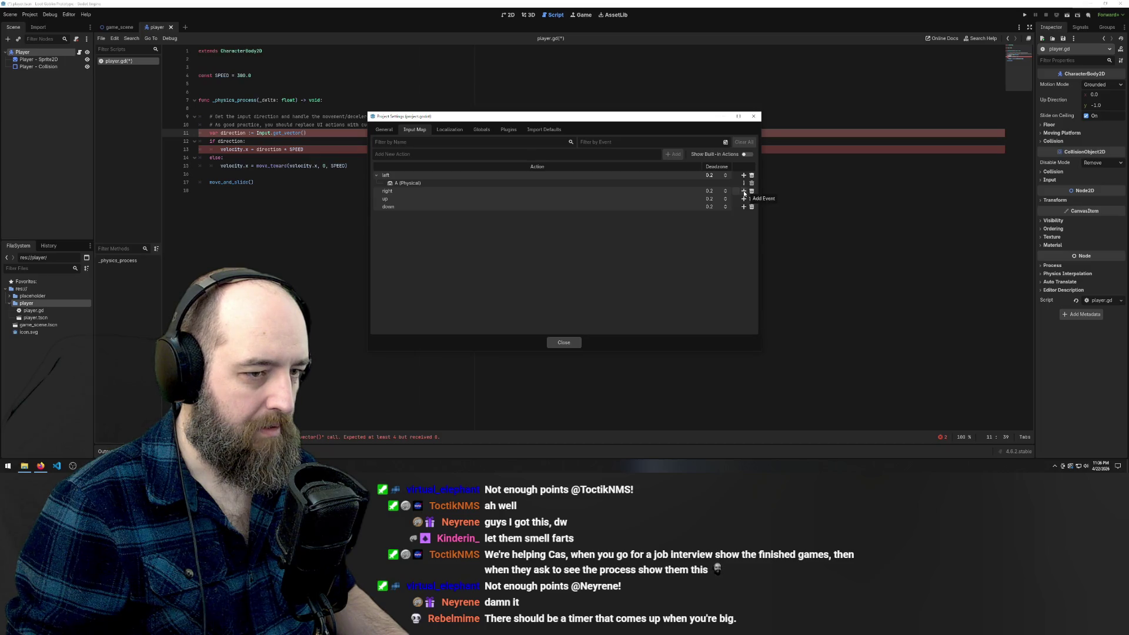
{"action": "left_click", "coordinate": [744, 191]}
{"action": "key", "text": "d"}
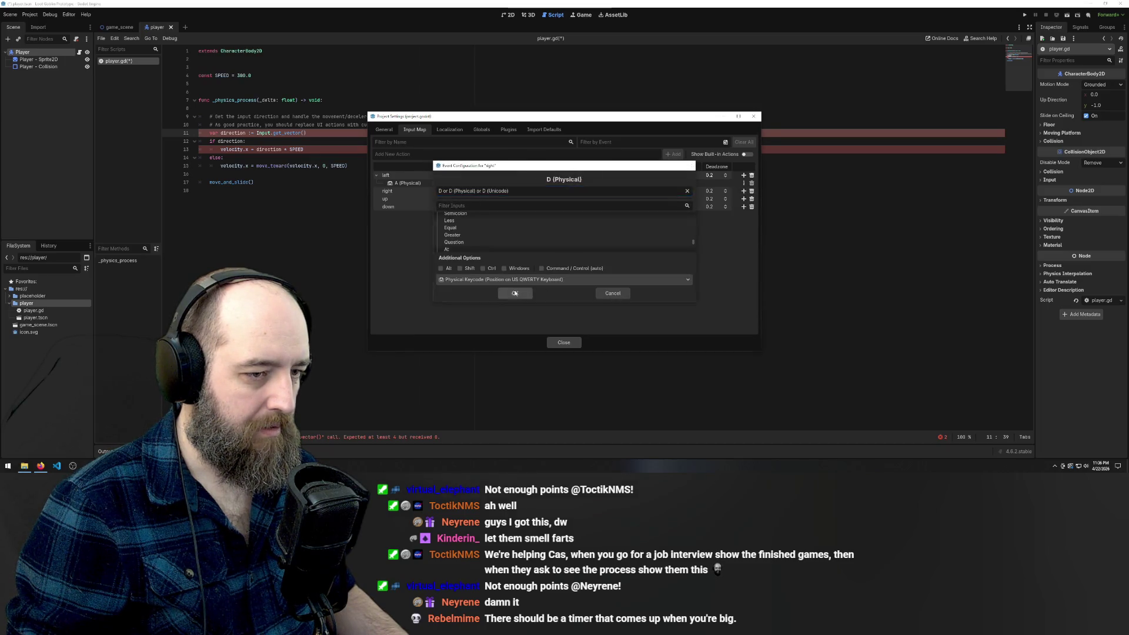
{"action": "left_click", "coordinate": [513, 294]}
Bind W to up and S to down, and close Project Settings
{"action": "left_click", "coordinate": [744, 207]}
{"action": "key", "text": "w"}
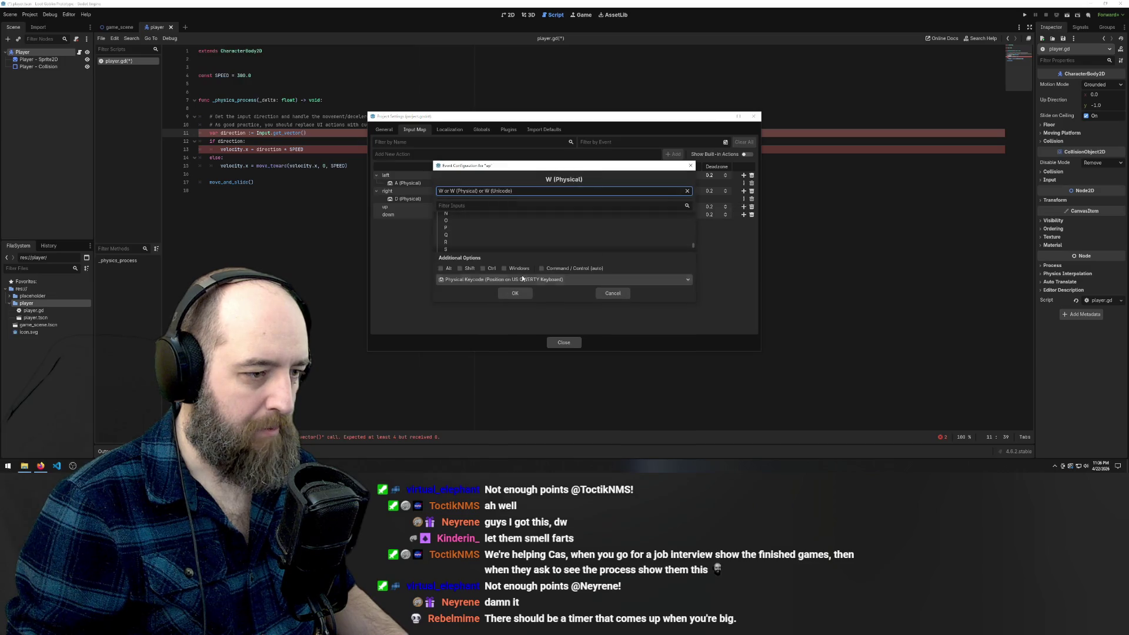
{"action": "key", "text": "Return"}
{"action": "left_click", "coordinate": [743, 222]}
{"action": "key", "text": "s"}
{"action": "left_click", "coordinate": [515, 297]}
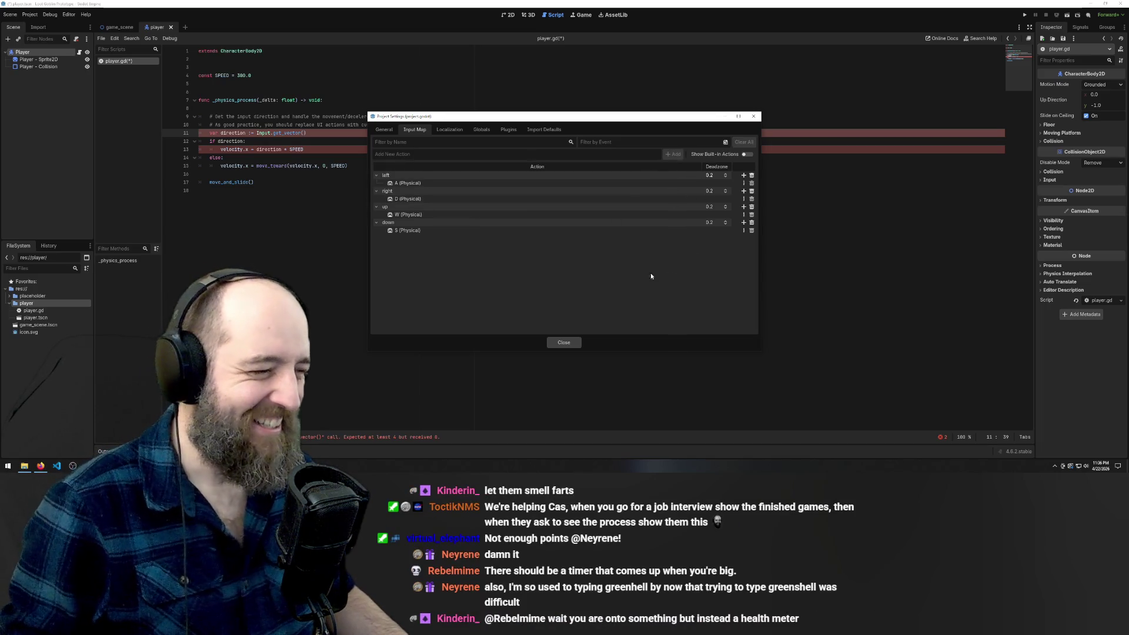
{"action": "left_click", "coordinate": [562, 344]}
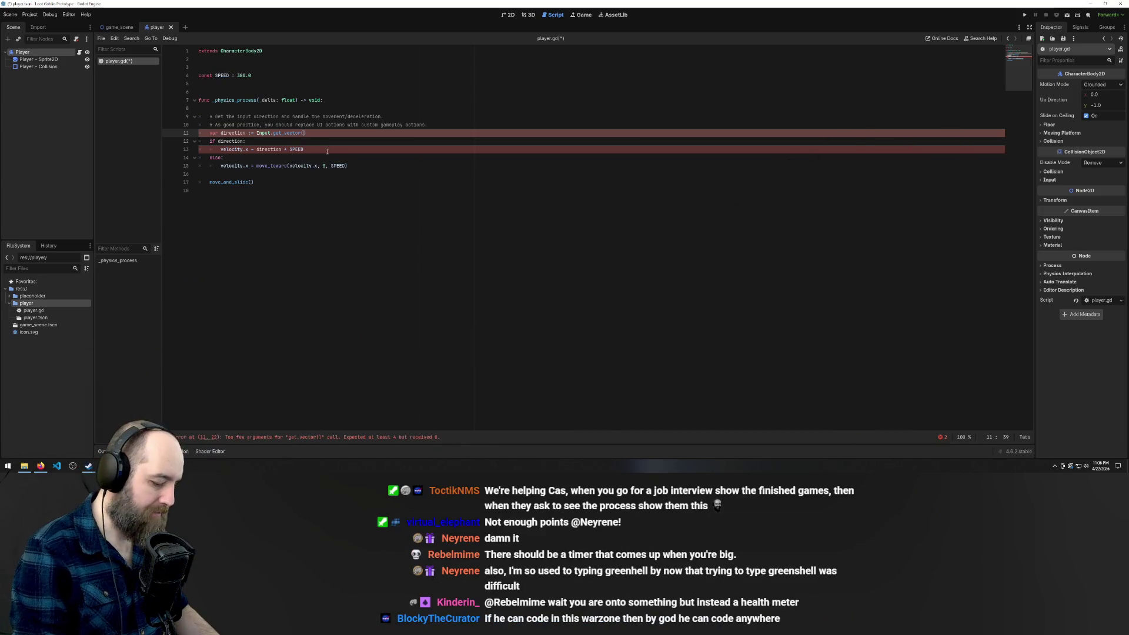
Enter 'left' and 'right' as the first two get_vector arguments
{"action": "type", "text": "left"}
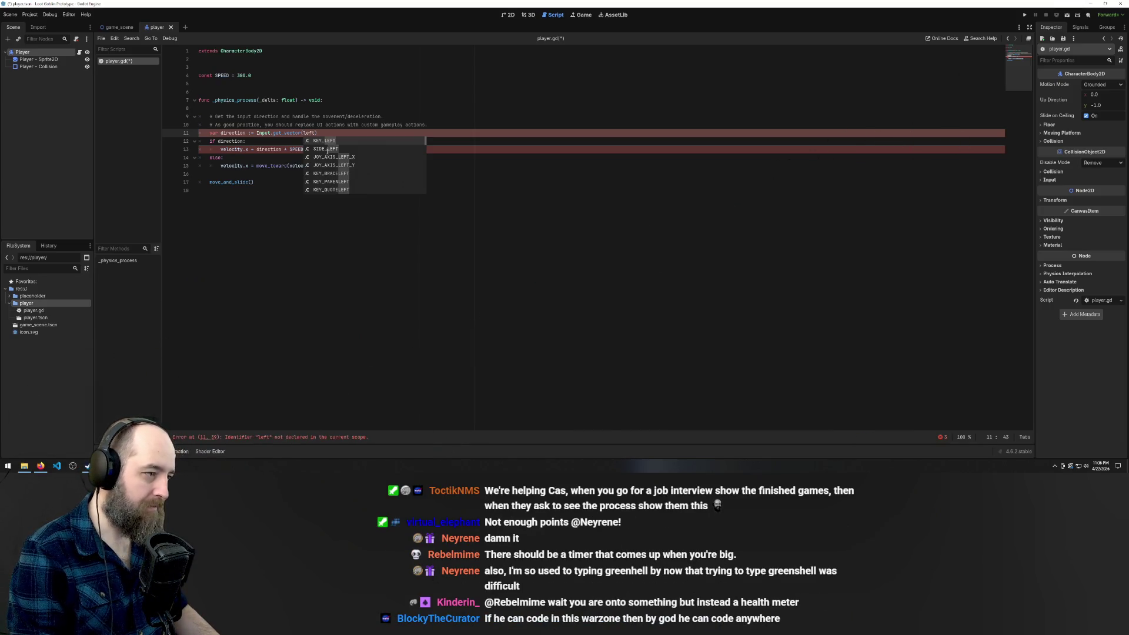
{"action": "key", "text": "BackSpace"}
{"action": "key", "text": "BackSpace"}
{"action": "key", "text": "BackSpace"}
{"action": "type", "text": "'"}
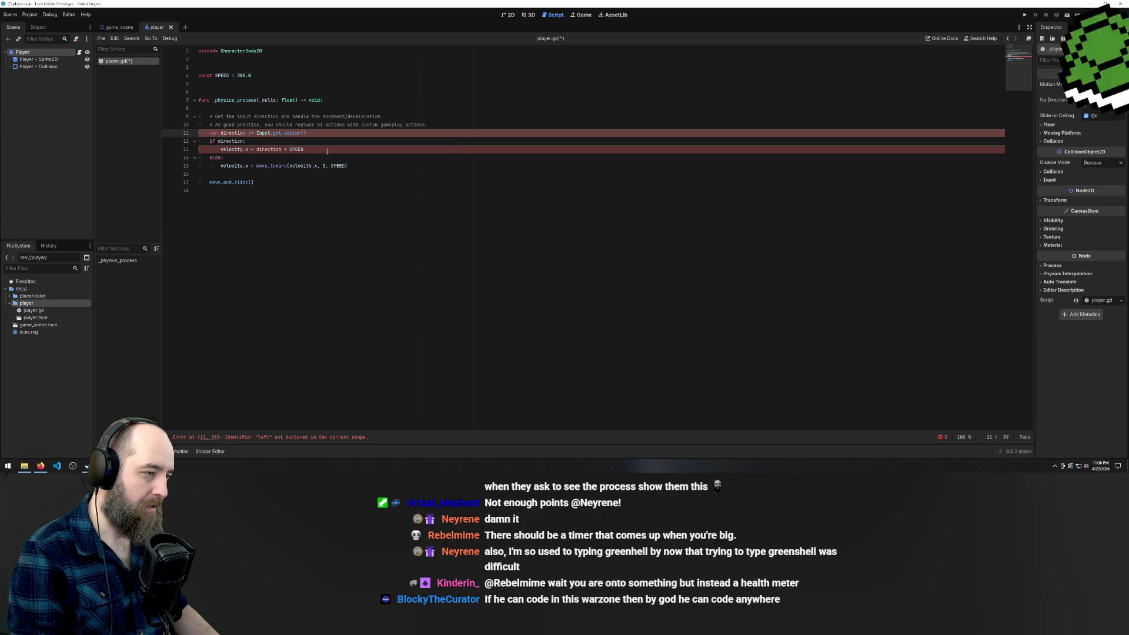
{"action": "type", "text": "left"}
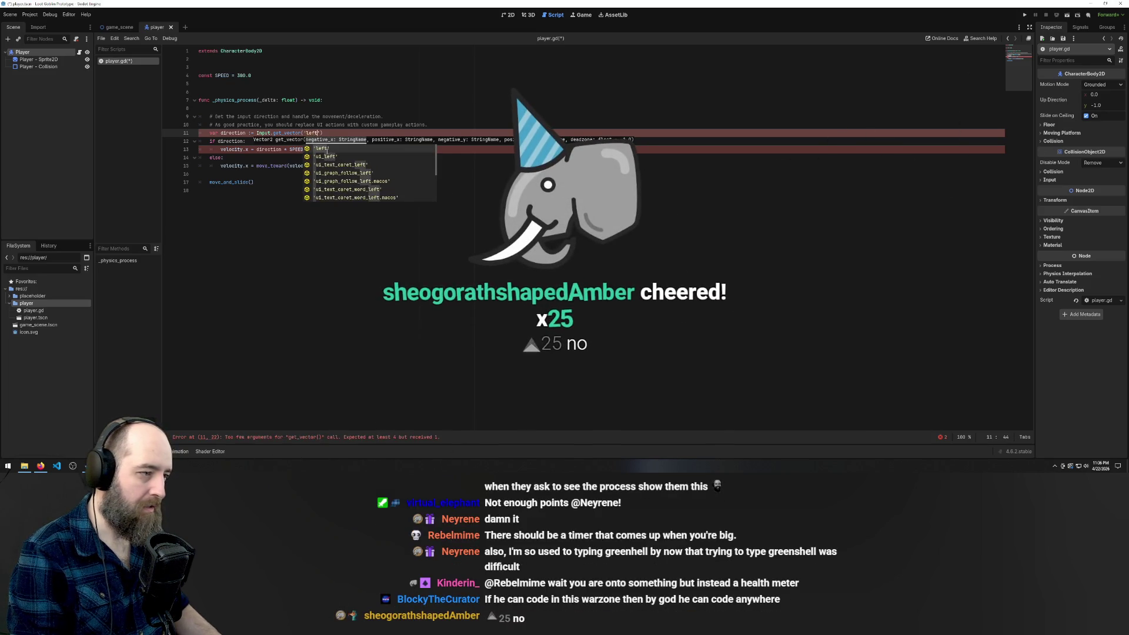
{"action": "key", "text": "Return"}
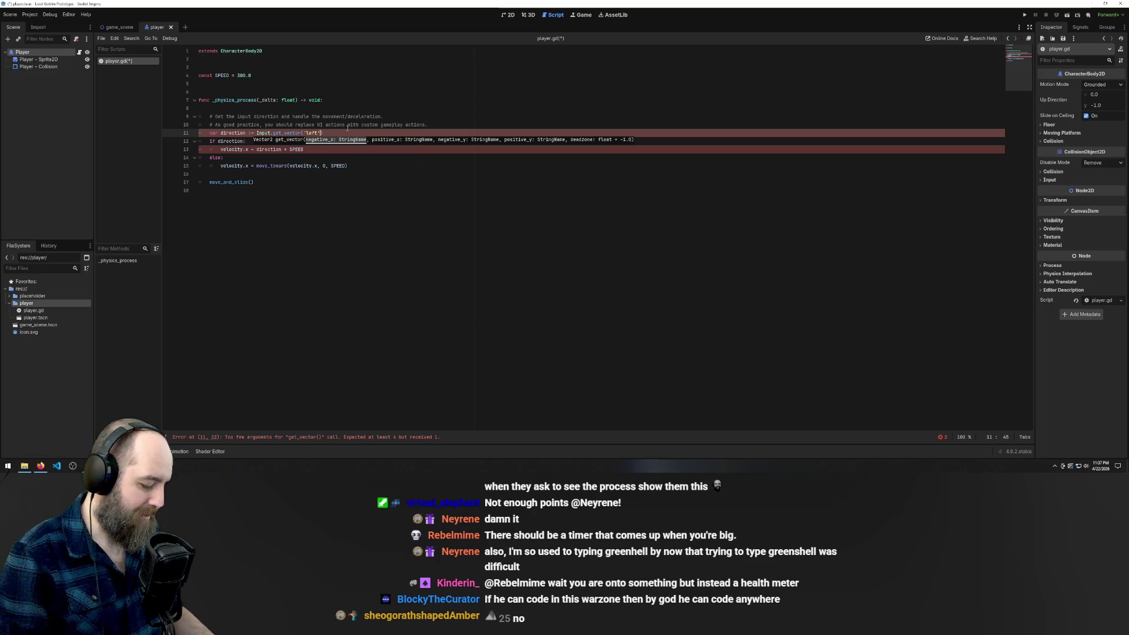
{"action": "type", "text": ","}
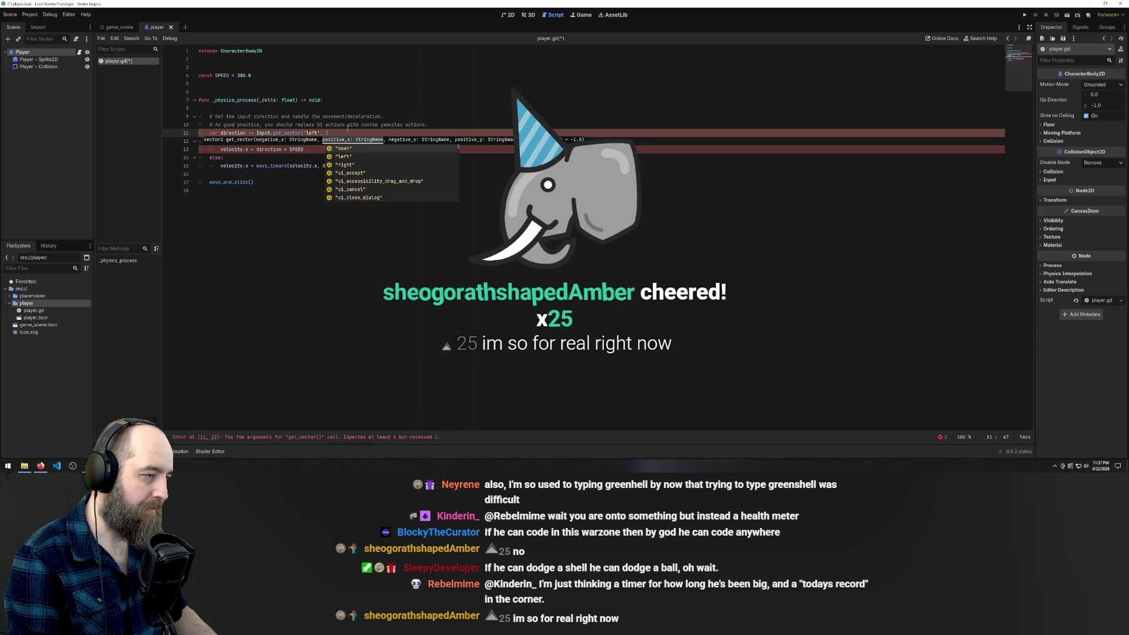
{"action": "type", "text": "'right"}
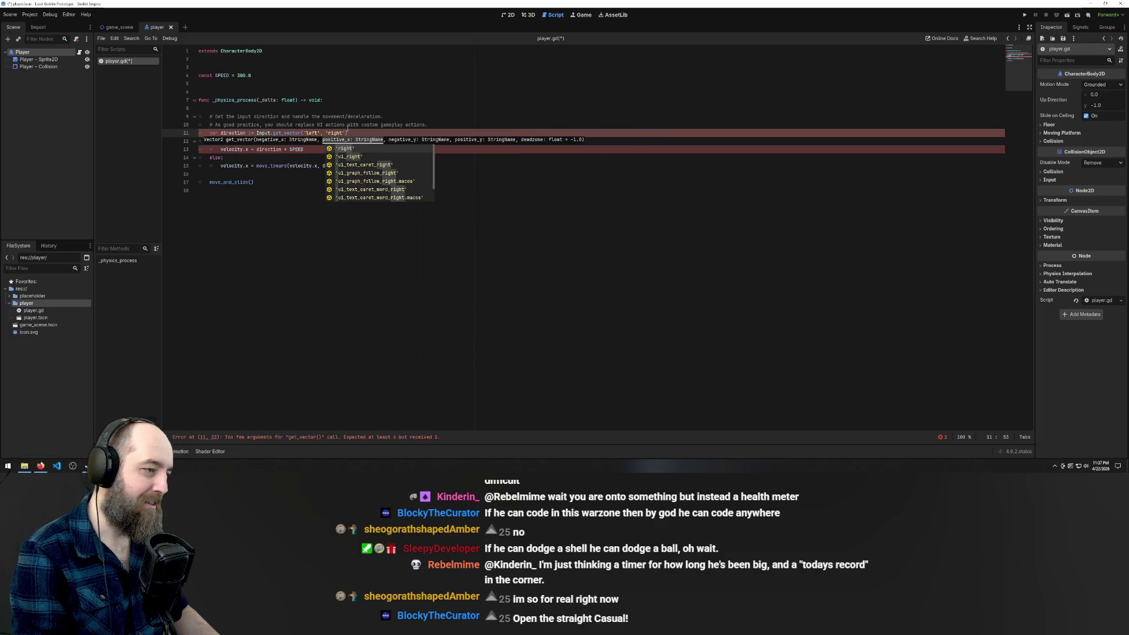
{"action": "type", "text": "',"}
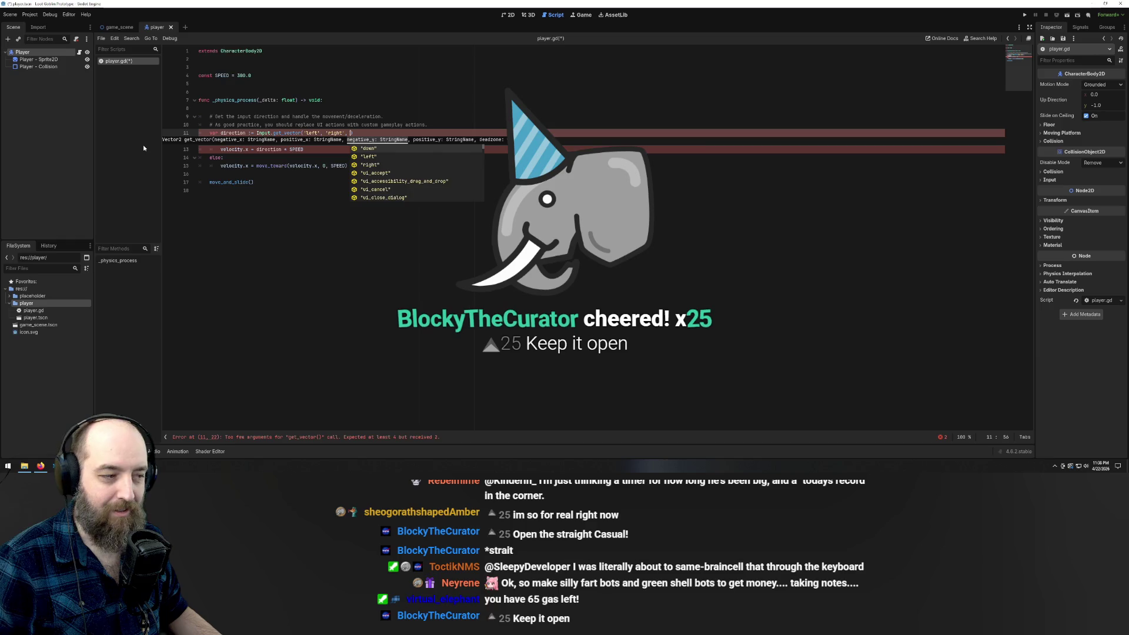
Add 'up' and 'down' to complete Input.get_vector('left', 'right', 'up', 'down')
{"action": "type", "text": "'"}
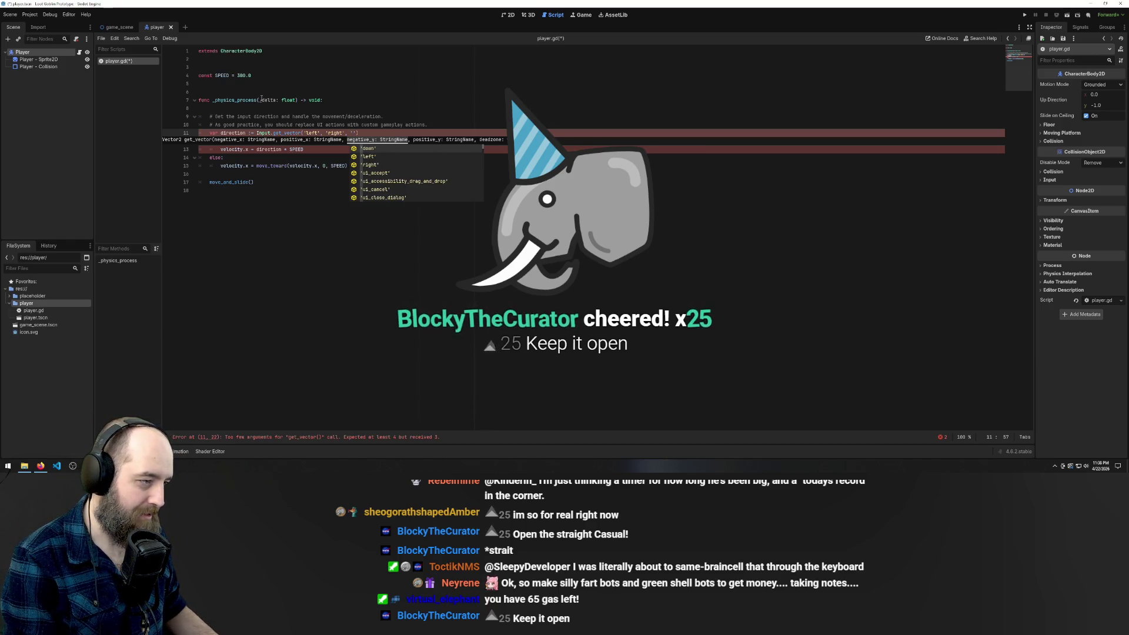
{"action": "type", "text": "up"}
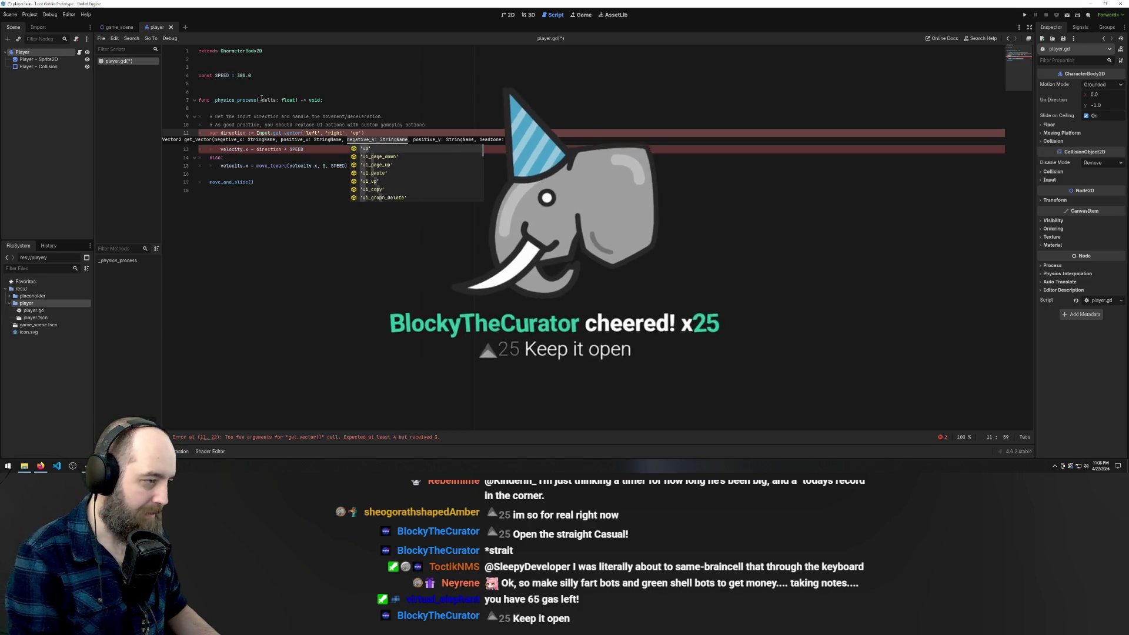
{"action": "type", "text": "'"}
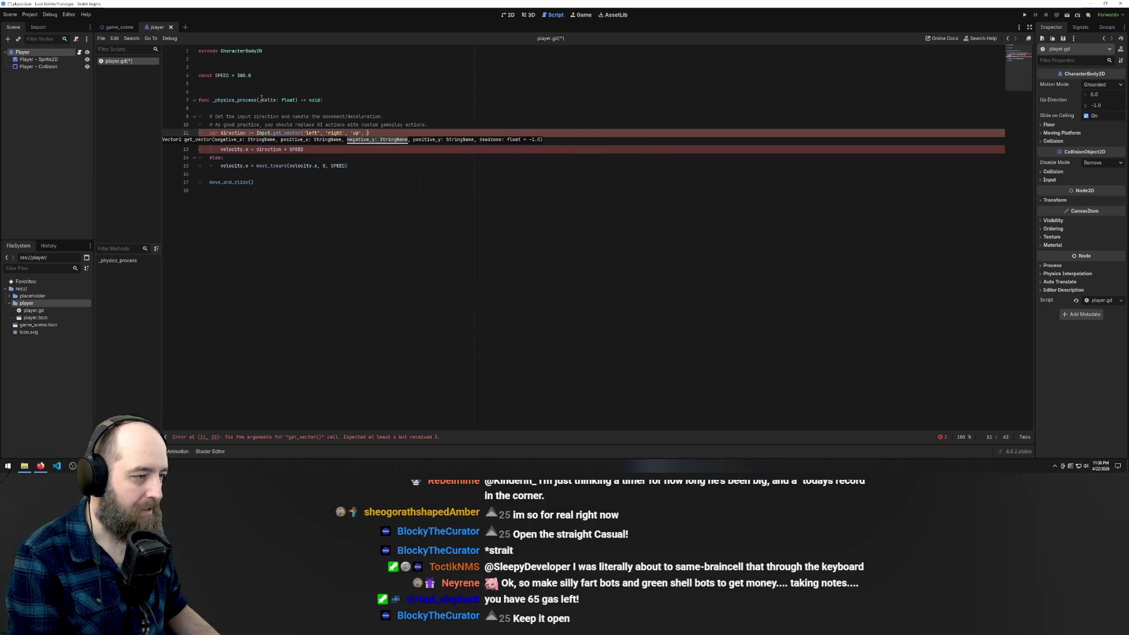
{"action": "key", "text": "BackSpace"}
{"action": "key", "text": "BackSpace"}
{"action": "key", "text": "BackSpace"}
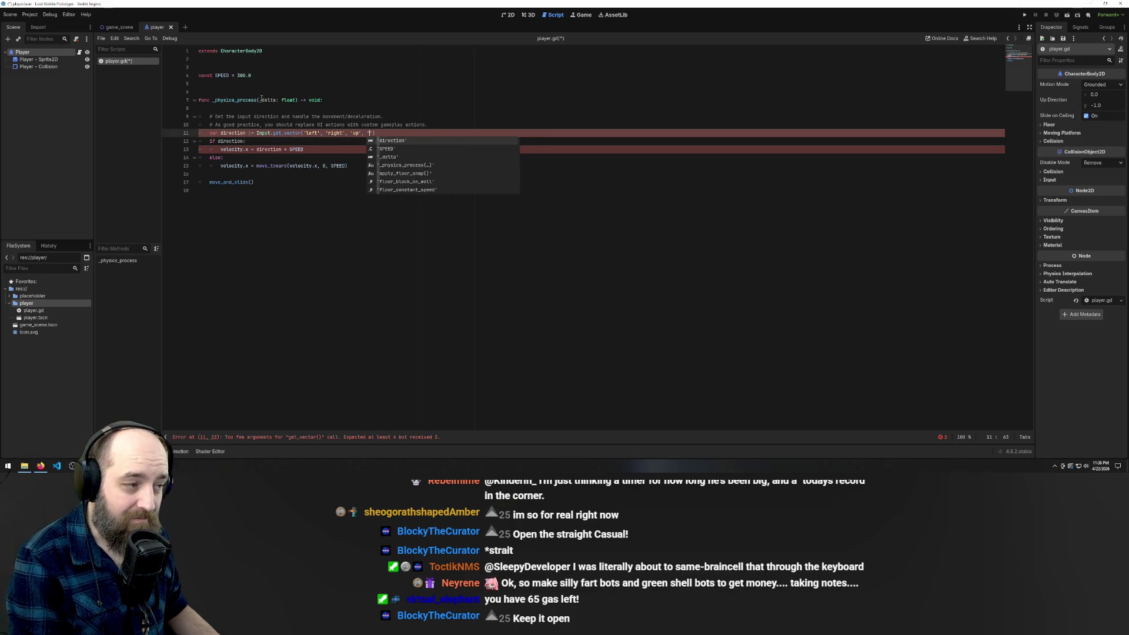
{"action": "type", "text": "'down"}
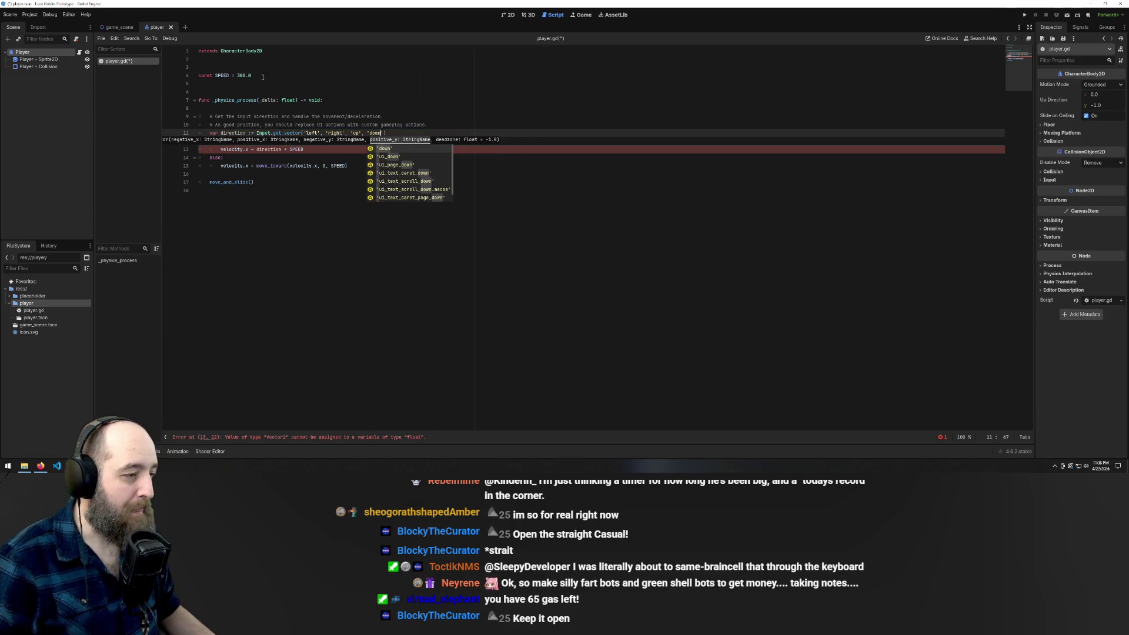
{"action": "key", "text": "Return"}
{"action": "left_click", "coordinate": [305, 69]}
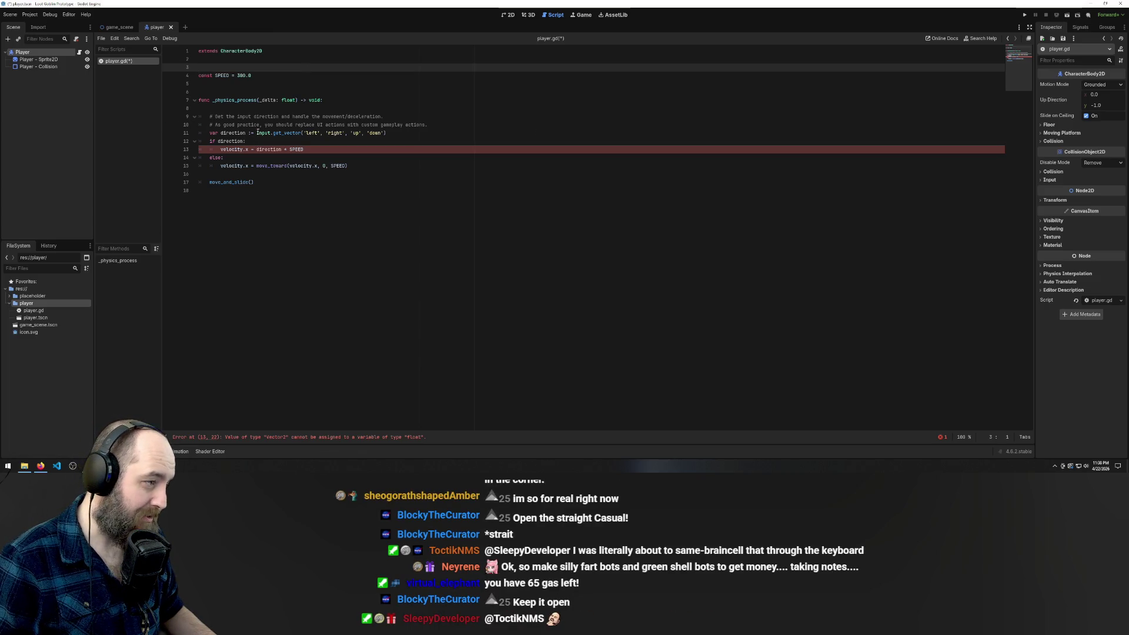
{"action": "left_click", "coordinate": [227, 125]}
Delete the else branch and the 'if direction:' check, and unindent the velocity line
{"action": "left_click", "coordinate": [231, 201]}
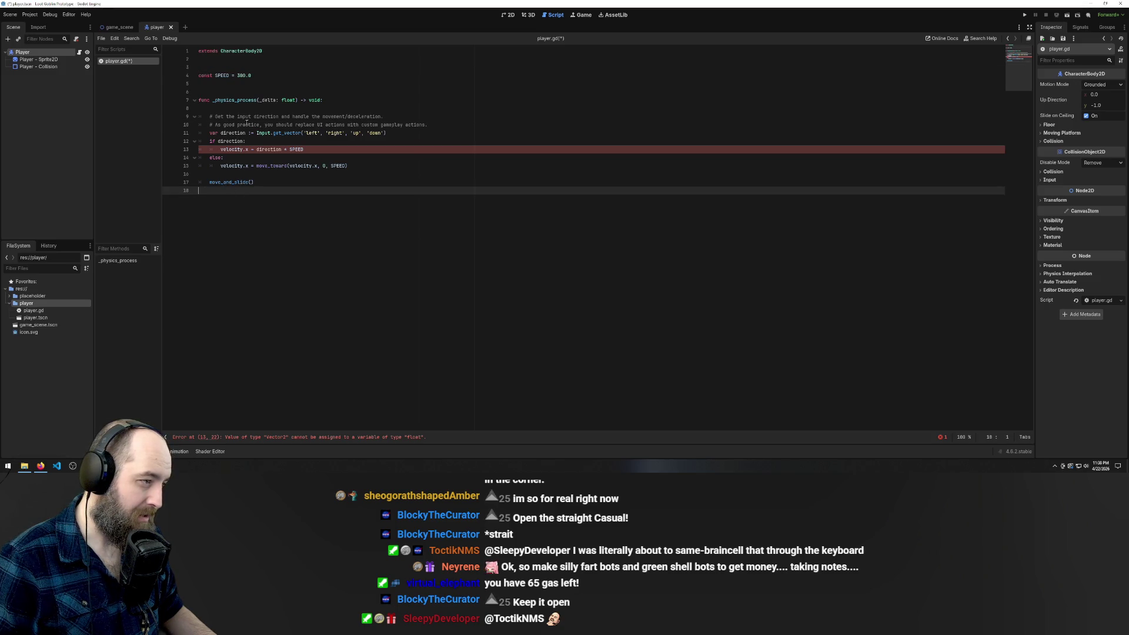
{"action": "left_click", "coordinate": [346, 166]}
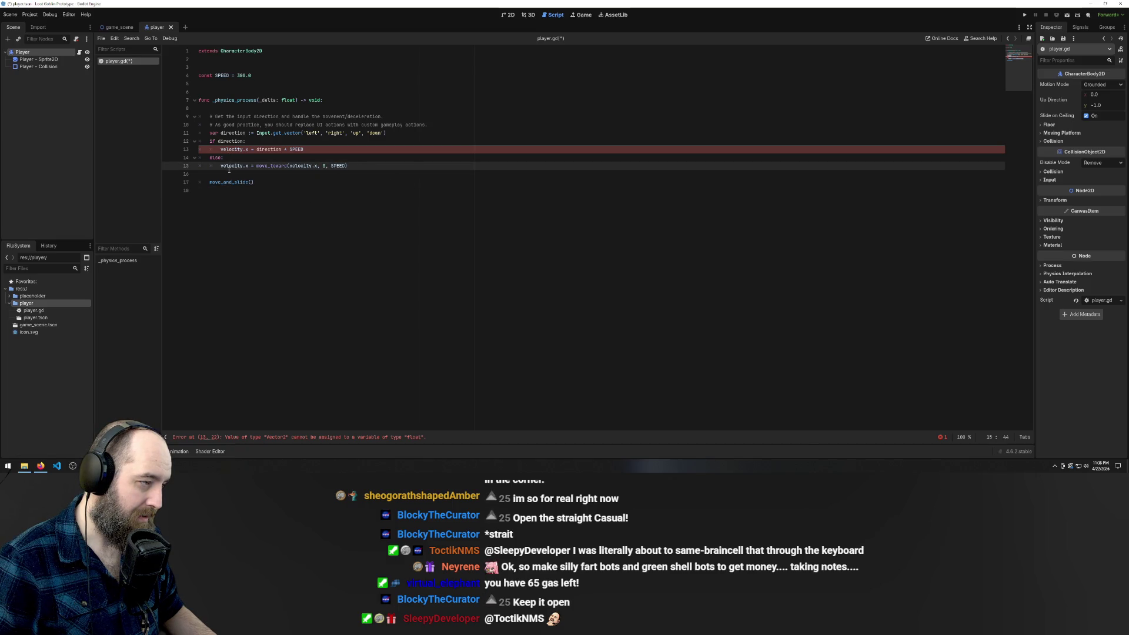
{"action": "left_click_drag", "start_coordinate": [347, 165], "coordinate": [171, 156]}
{"action": "key", "text": "BackSpace"}
{"action": "key", "text": "BackSpace"}
{"action": "left_click_drag", "start_coordinate": [267, 145], "coordinate": [175, 146]}
{"action": "key", "text": "BackSpace"}
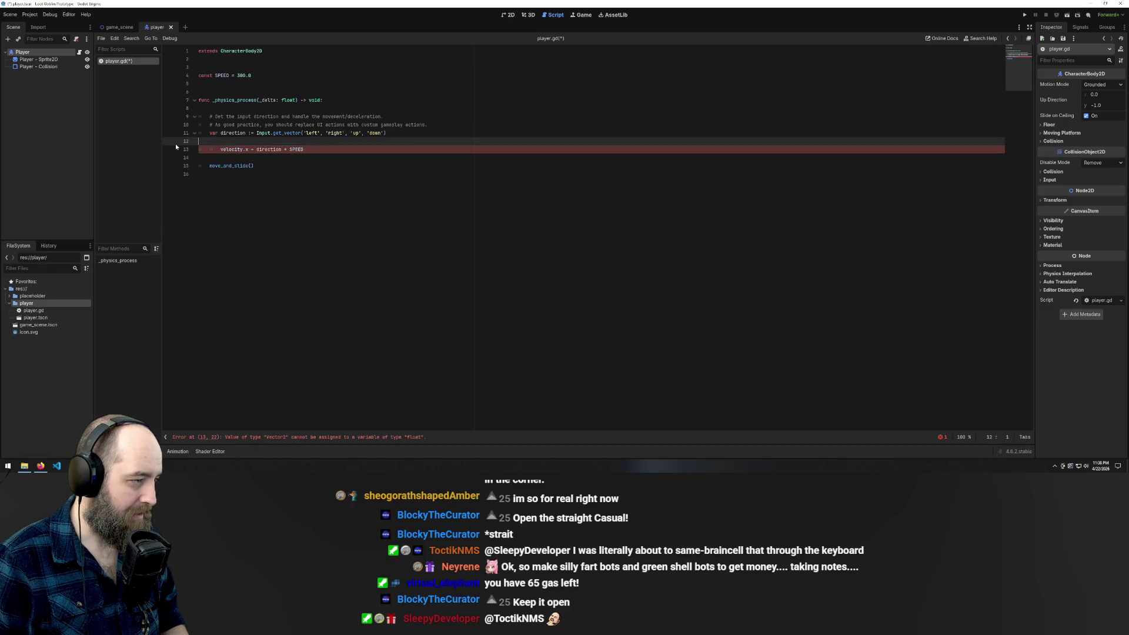
{"action": "left_click", "coordinate": [224, 150]}
{"action": "key", "text": "shift+Tab"}
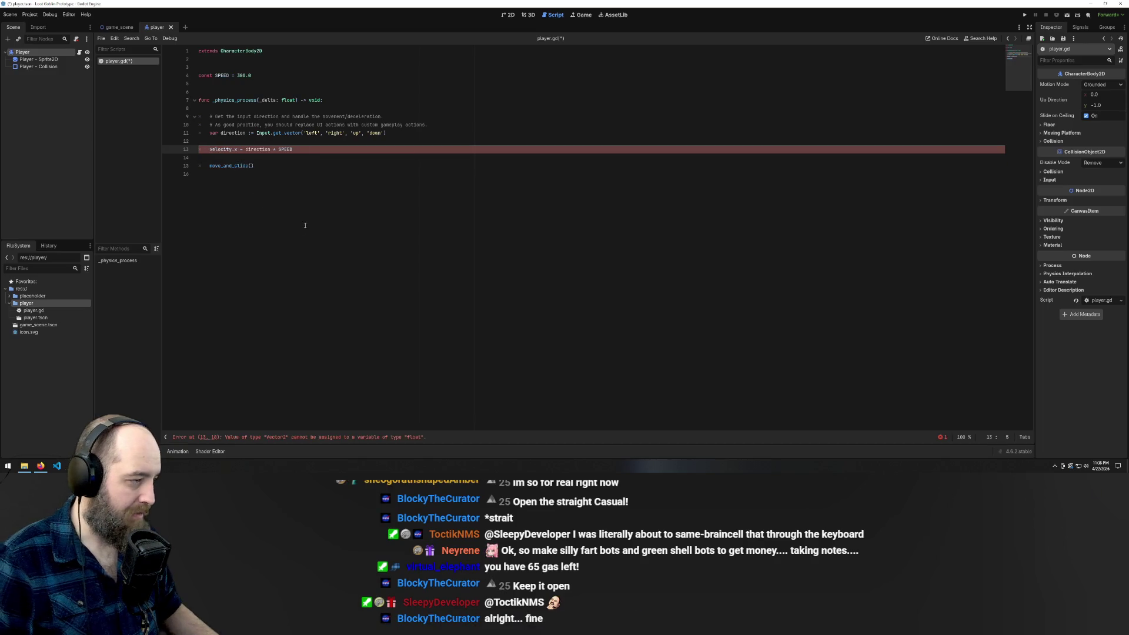
Remove the stray blank line and re-indent move_and_slide() inside the function
{"action": "left_click", "coordinate": [302, 221]}
{"action": "left_click", "coordinate": [286, 133]}
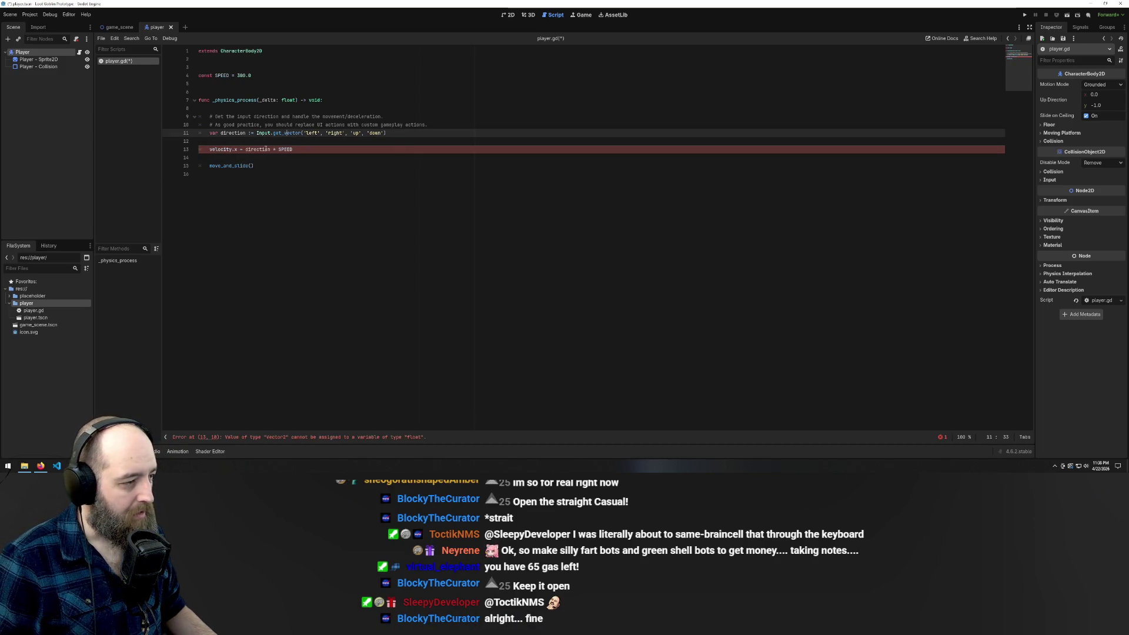
{"action": "left_click", "coordinate": [209, 149]}
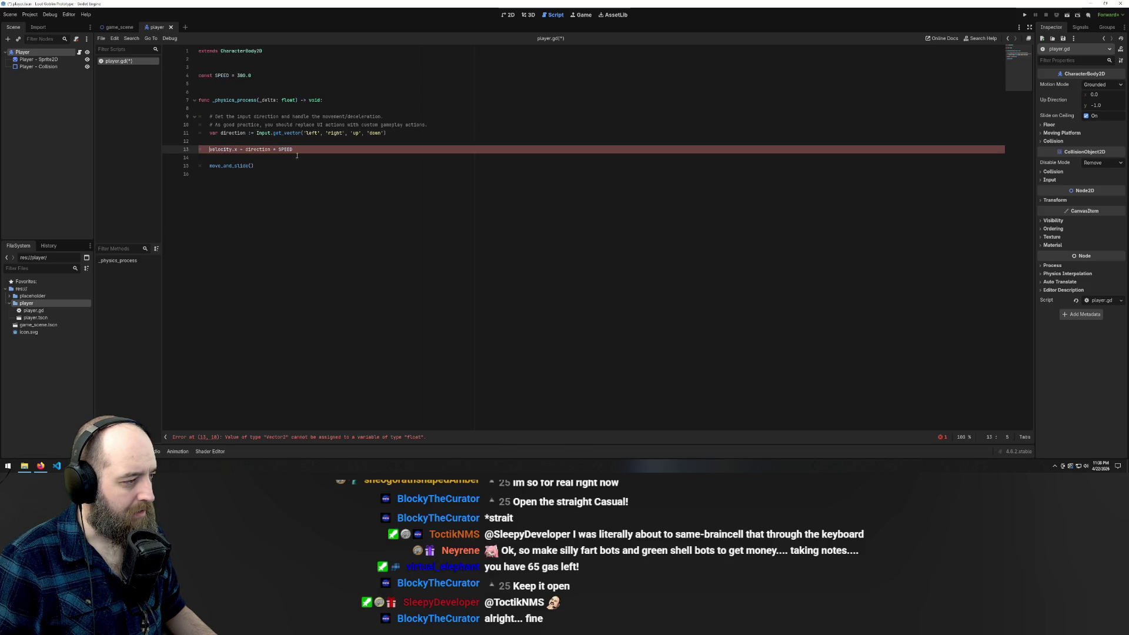
{"action": "left_click", "coordinate": [306, 230]}
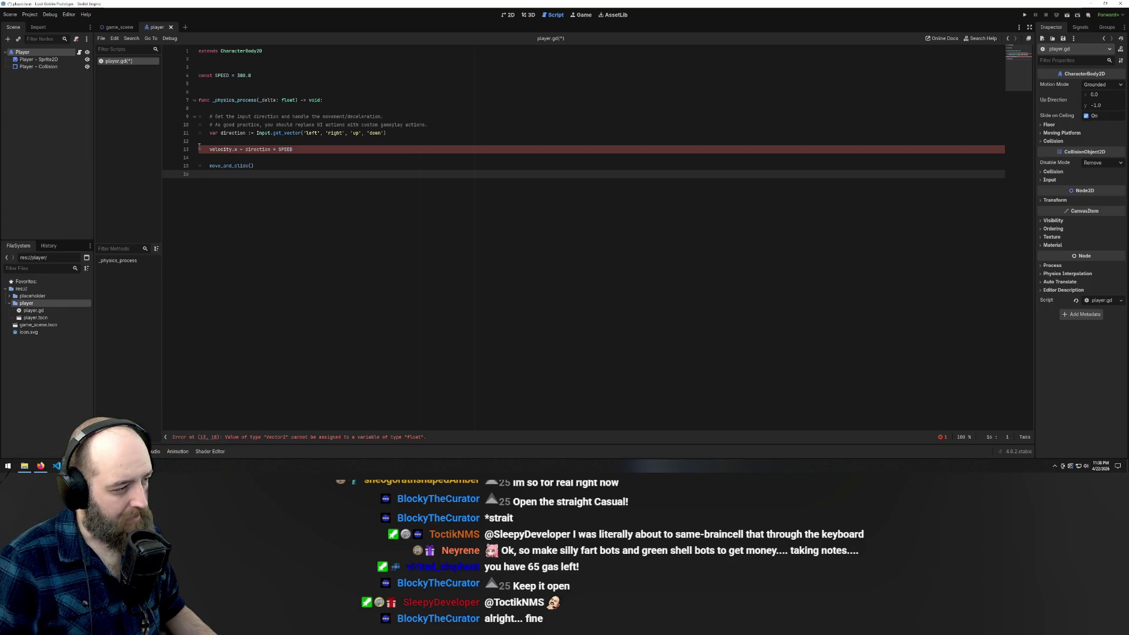
{"action": "double_click", "coordinate": [234, 133]}
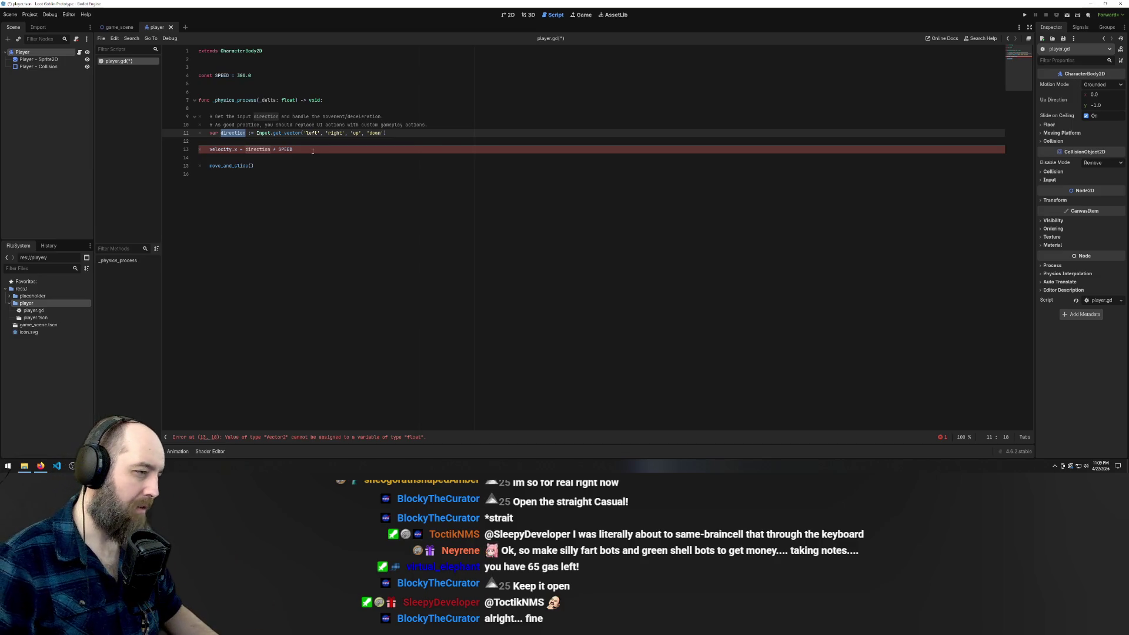
{"action": "left_click", "coordinate": [324, 224]}
{"action": "key", "text": "Up"}
{"action": "key", "text": "Delete"}
{"action": "key", "text": "Down"}
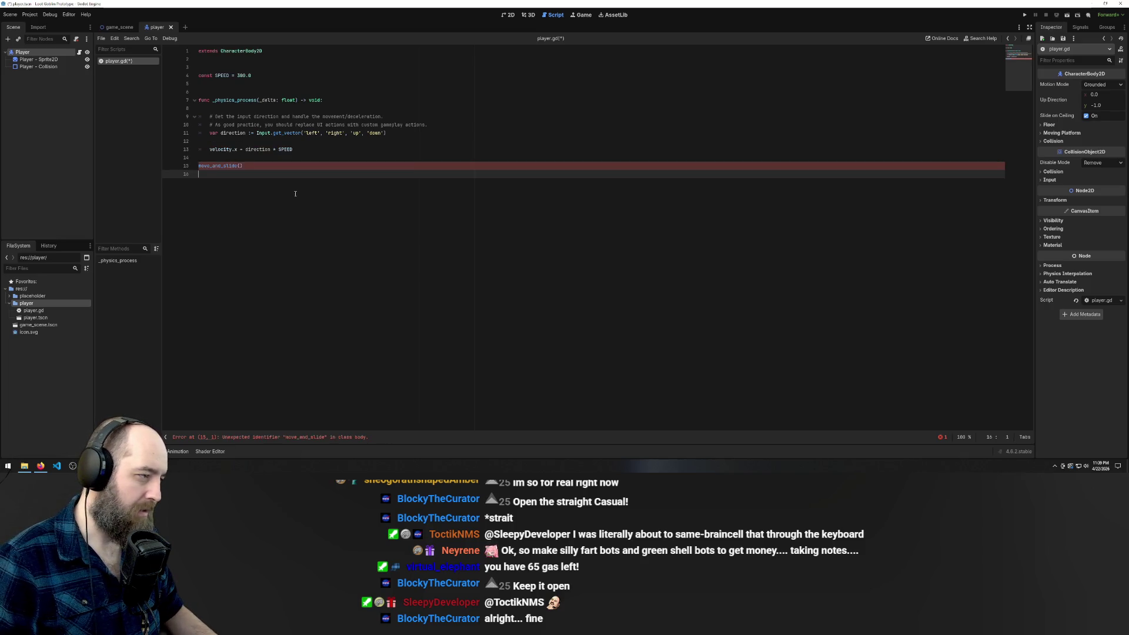
{"action": "key", "text": "Up"}
{"action": "key", "text": "Tab"}
{"action": "key", "text": "Down"}
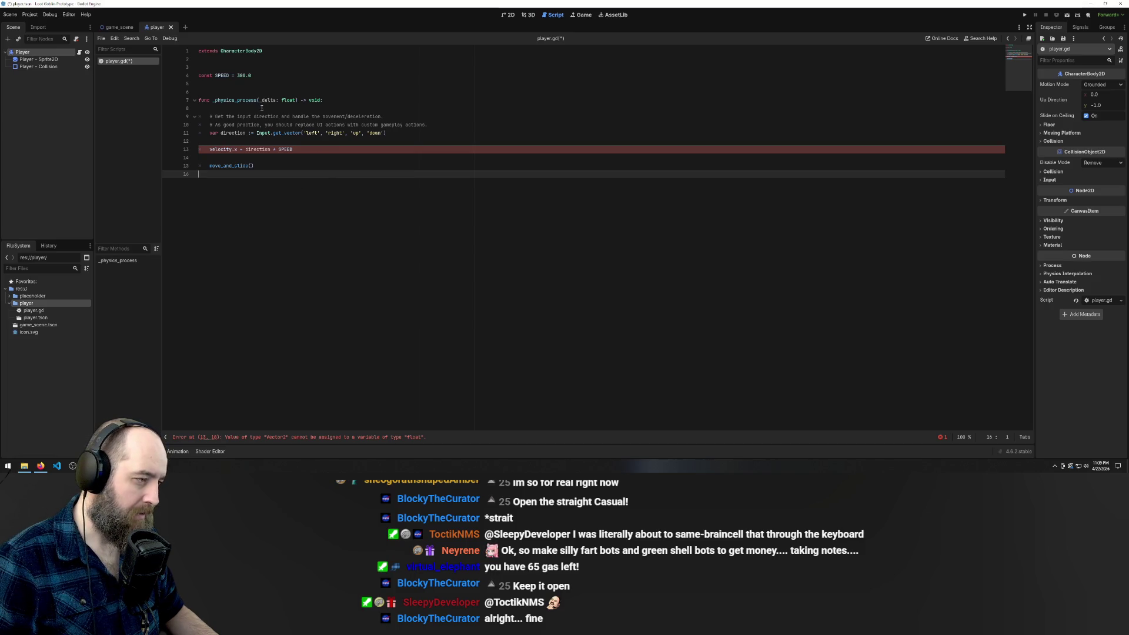
Change velocity.x to velocity = direction * SPEED, save, and run the game with F5
{"action": "double_click", "coordinate": [232, 133]}
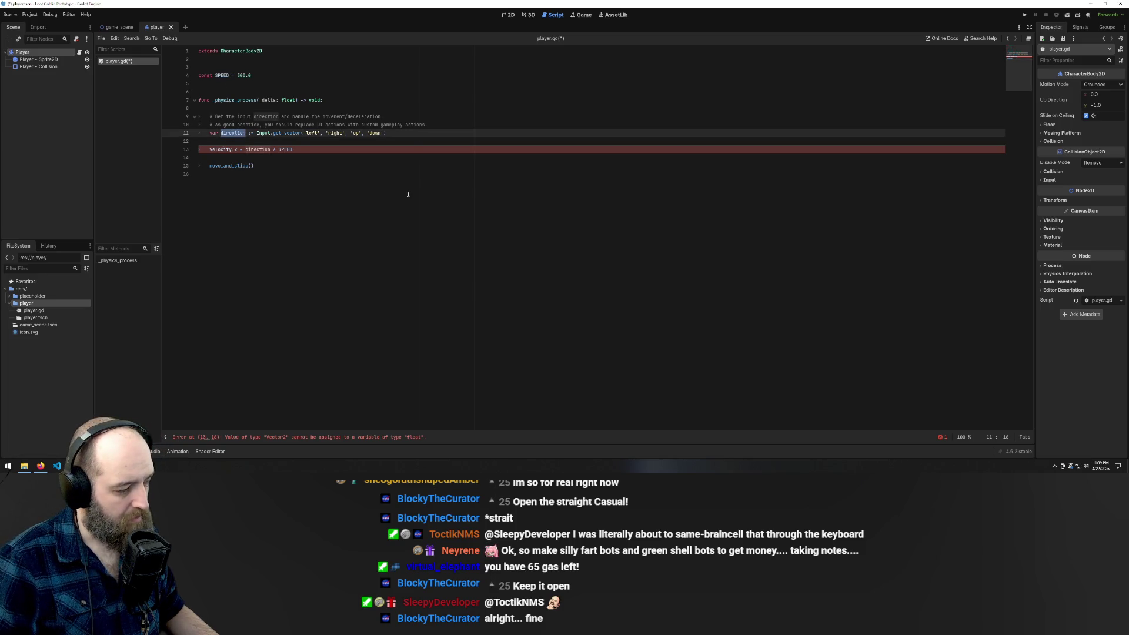
{"action": "left_click", "coordinate": [315, 149]}
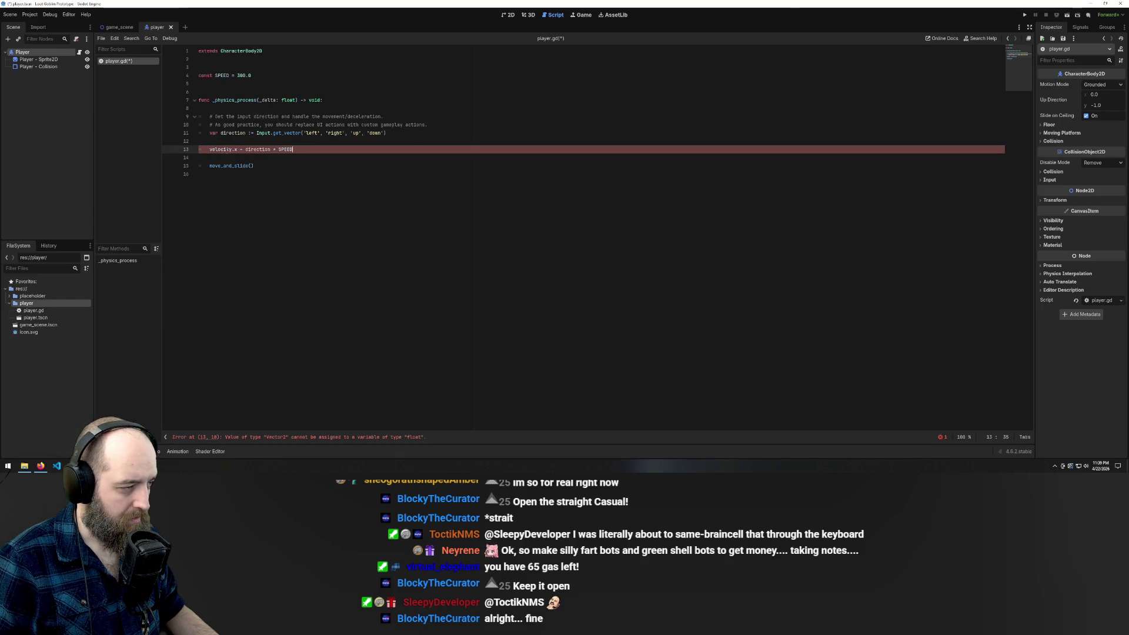
{"action": "left_click", "coordinate": [237, 149]}
{"action": "key", "text": "BackSpace"}
{"action": "key", "text": "BackSpace"}
{"action": "left_click", "coordinate": [350, 215]}
{"action": "left_click", "coordinate": [345, 151]}
{"action": "key", "text": "ctrl+s"}
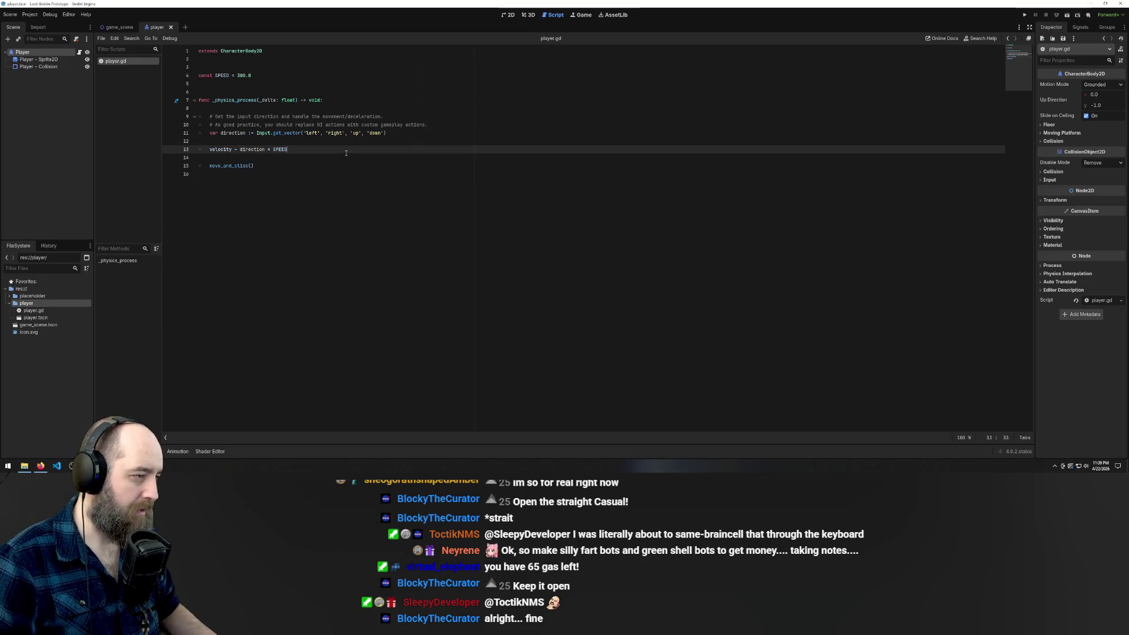
{"action": "left_click", "coordinate": [352, 253]}
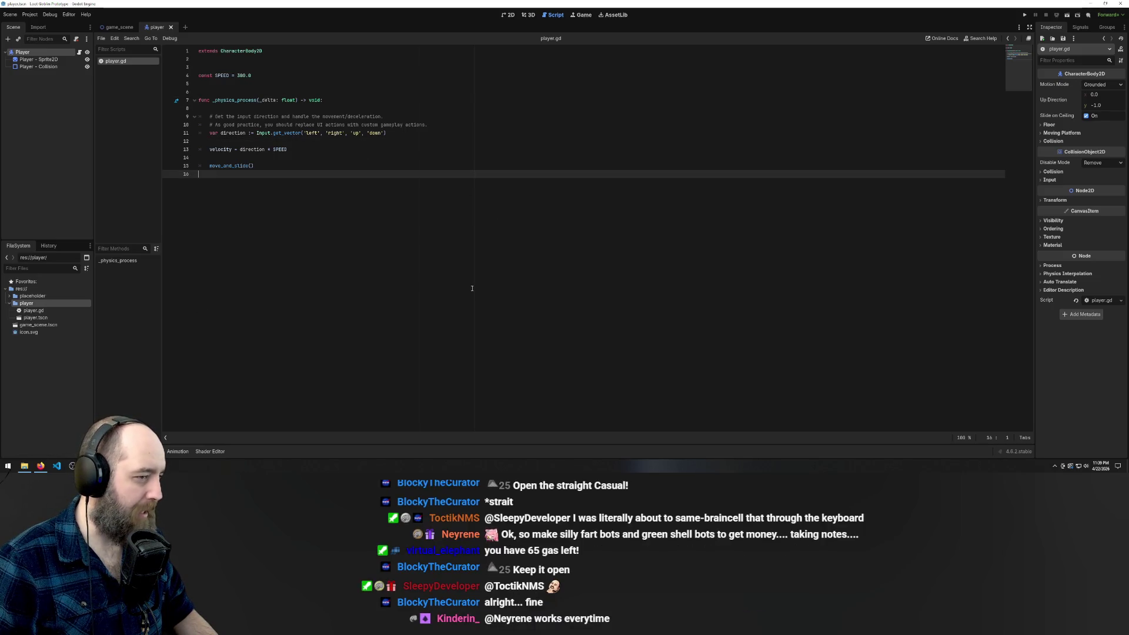
{"action": "key", "text": "F5"}
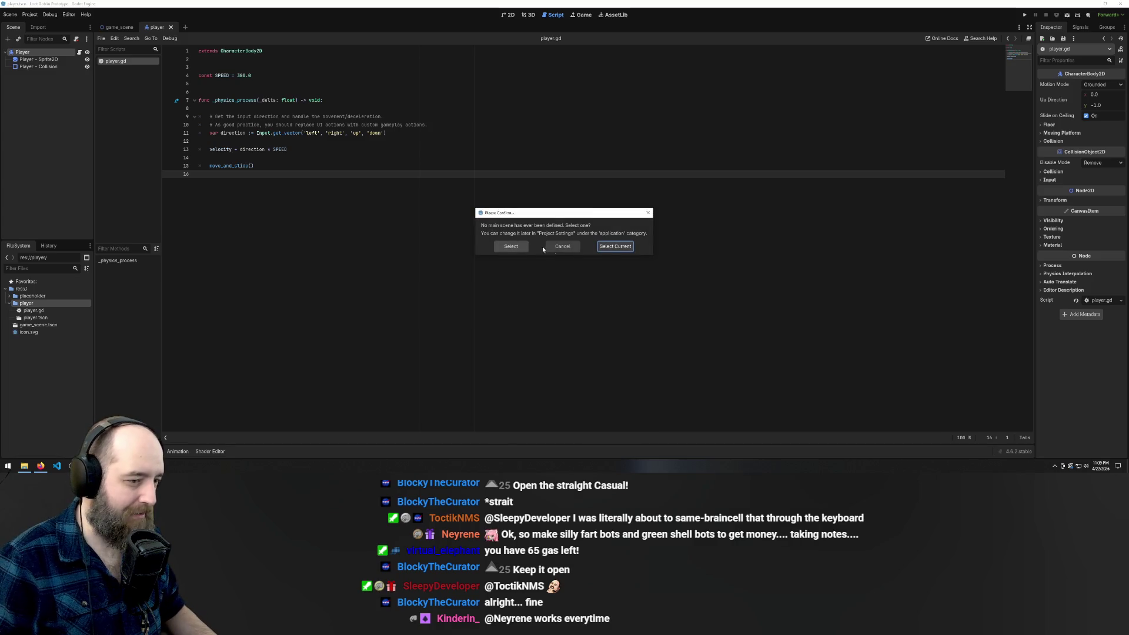
Make game_scene the main scene and launch the game
{"action": "left_click", "coordinate": [563, 247]}
{"action": "left_click", "coordinate": [120, 27]}
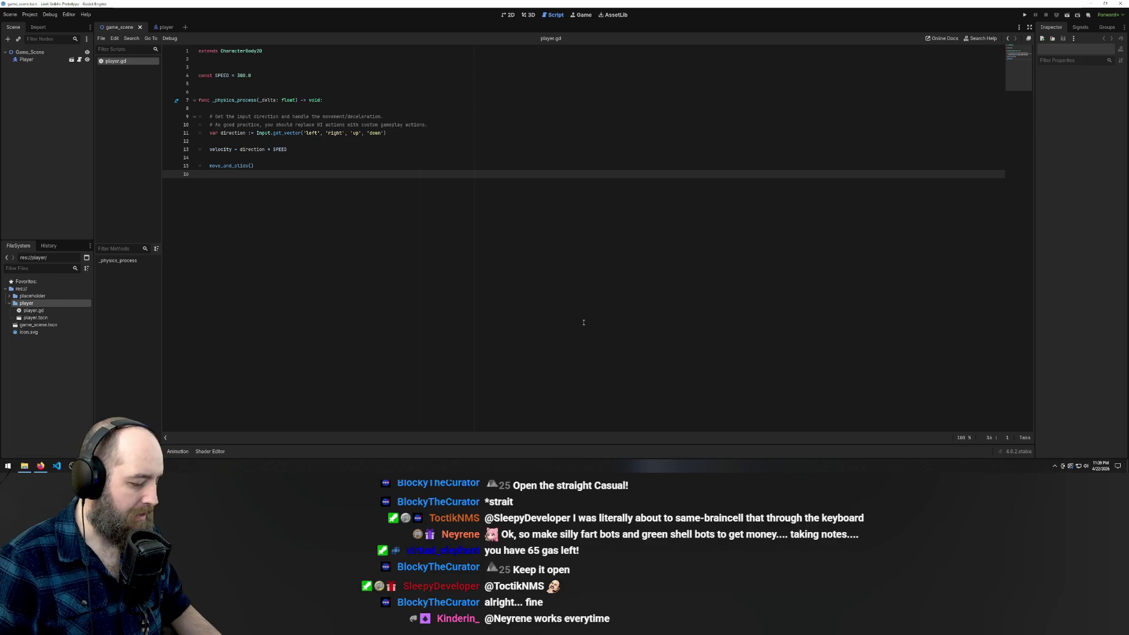
{"action": "key", "text": "F5"}
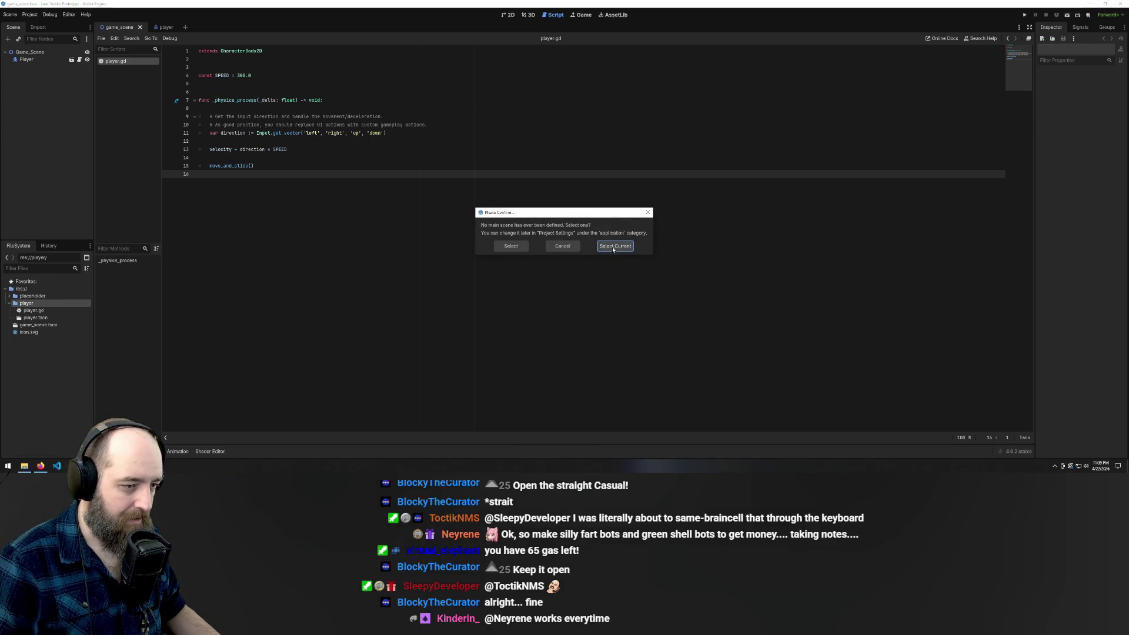
{"action": "left_click", "coordinate": [612, 246]}
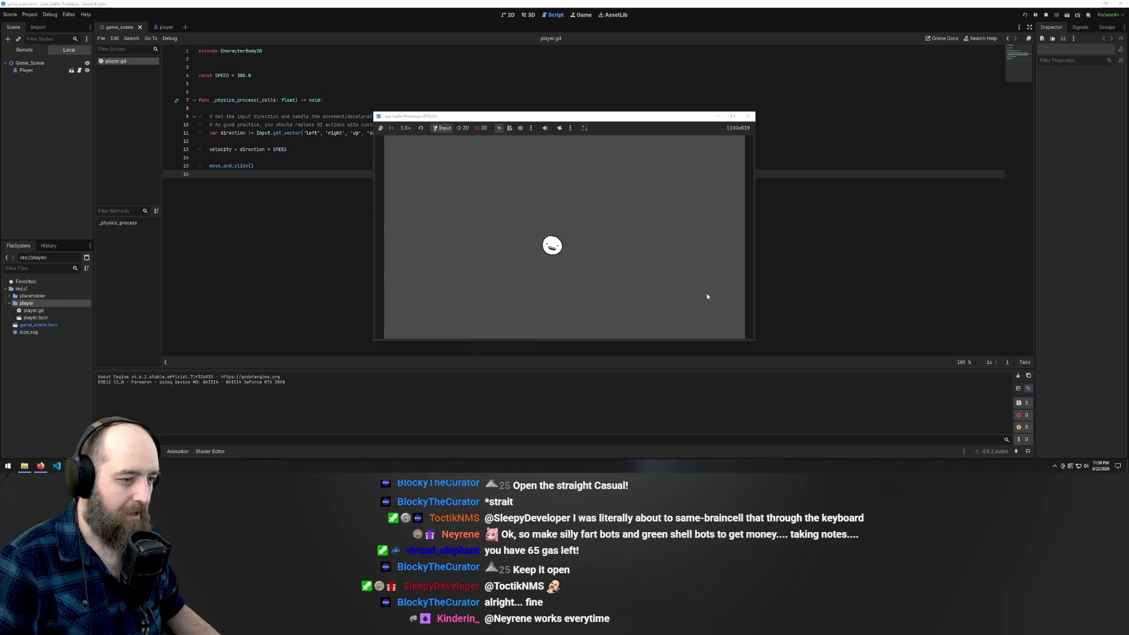
Steer the player sprite up, down, left, right and diagonally with the arrow keys
{"action": "key", "text": "Right"}
{"action": "key", "text": "Up"}
{"action": "key", "text": "Left"}
{"action": "key", "text": "Down"}
{"action": "key", "text": "Down"}
{"action": "key", "text": "Right"}
{"action": "key", "text": "Left"}
{"action": "key", "text": "Down"}
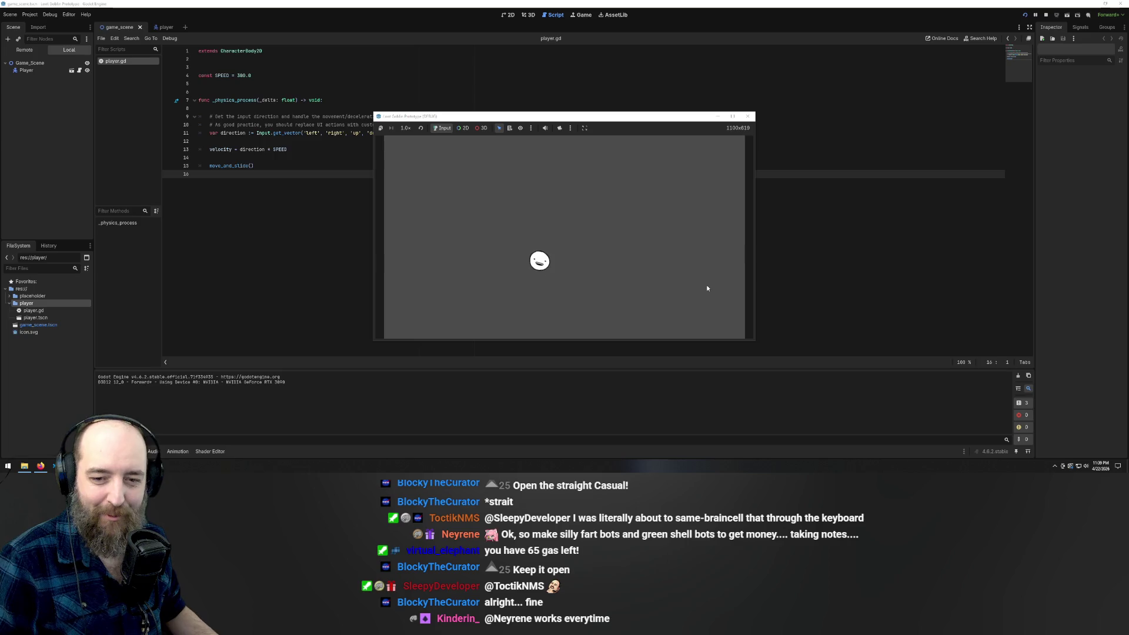
{"action": "key", "text": "Right"}
{"action": "key", "text": "Left"}
{"action": "key", "text": "Down"}
{"action": "key", "text": "Up"}
{"action": "key", "text": "Right"}
{"action": "key", "text": "Up"}
{"action": "key", "text": "Left"}
{"action": "key", "text": "Down"}
{"action": "key", "text": "Up"}
{"action": "key", "text": "Left"}
{"action": "key", "text": "Up"}
{"action": "key", "text": "Right"}
{"action": "key", "text": "Down"}
{"action": "key", "text": "Left"}
{"action": "key", "text": "Up"}
{"action": "key", "text": "Right"}
{"action": "key", "text": "Down"}
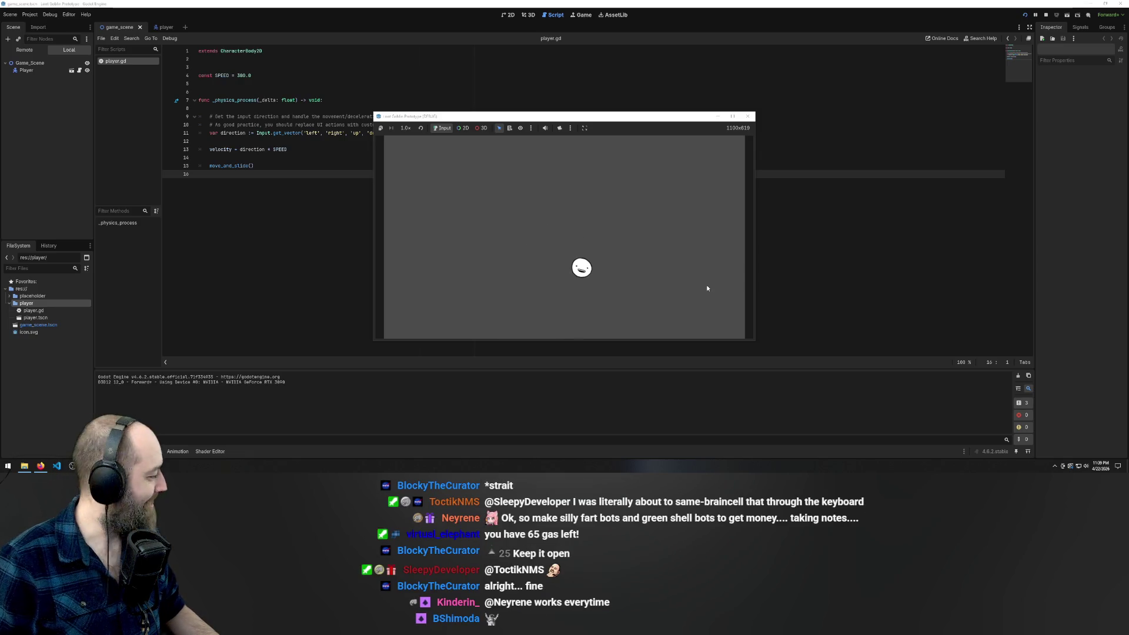
{"action": "key", "text": "Left"}
{"action": "key", "text": "Right"}
{"action": "key", "text": "Left"}
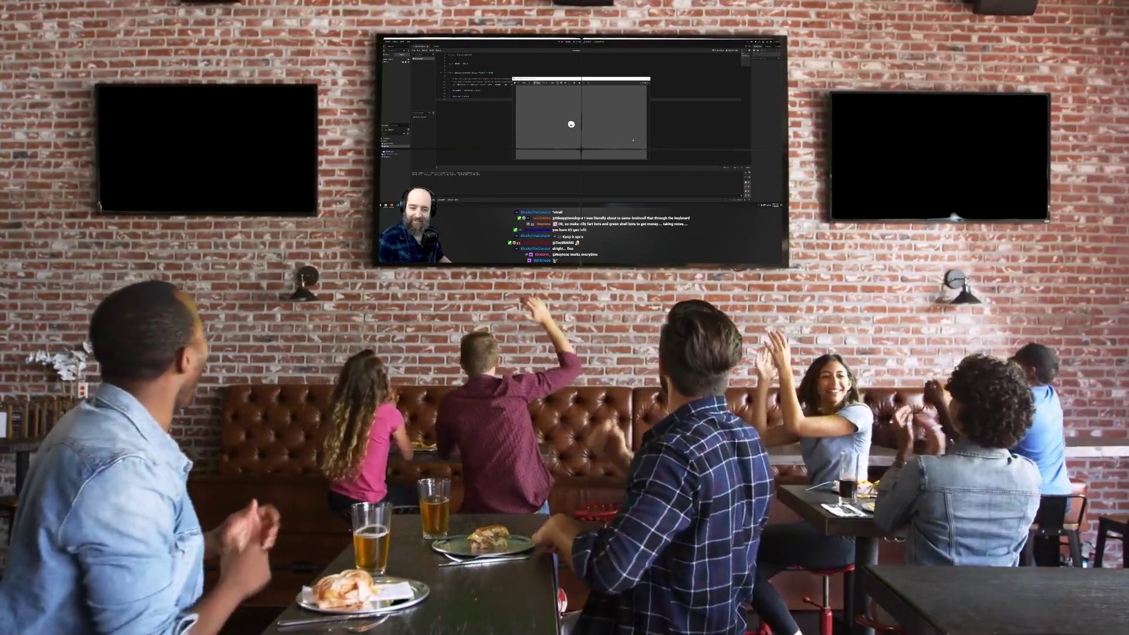
{"action": "key", "text": "Right"}
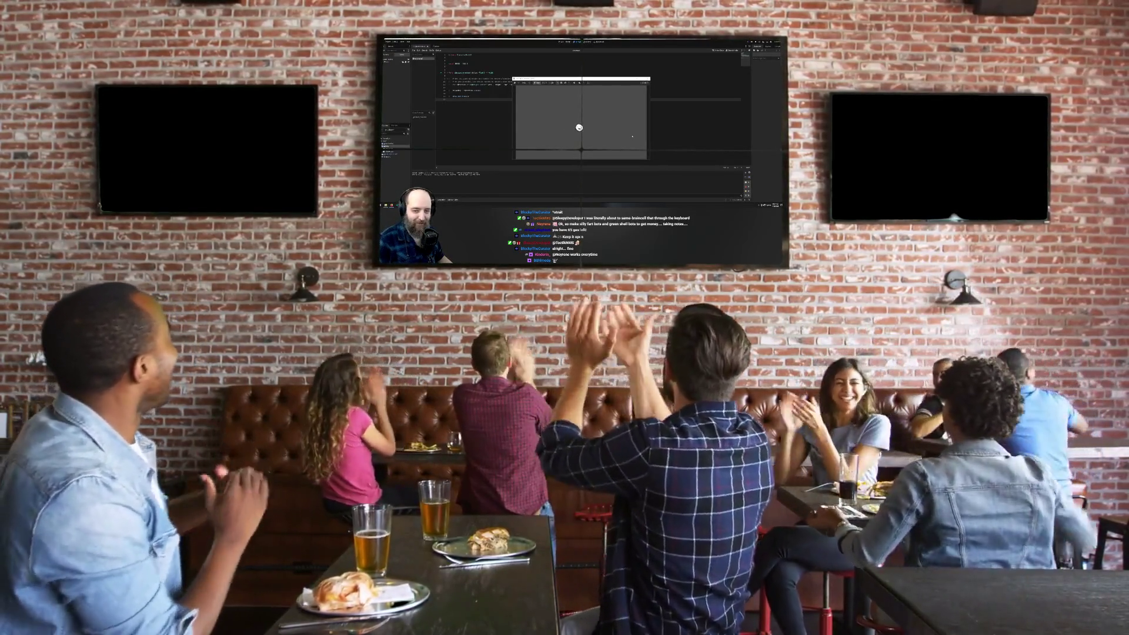
{"action": "key", "text": "Left"}
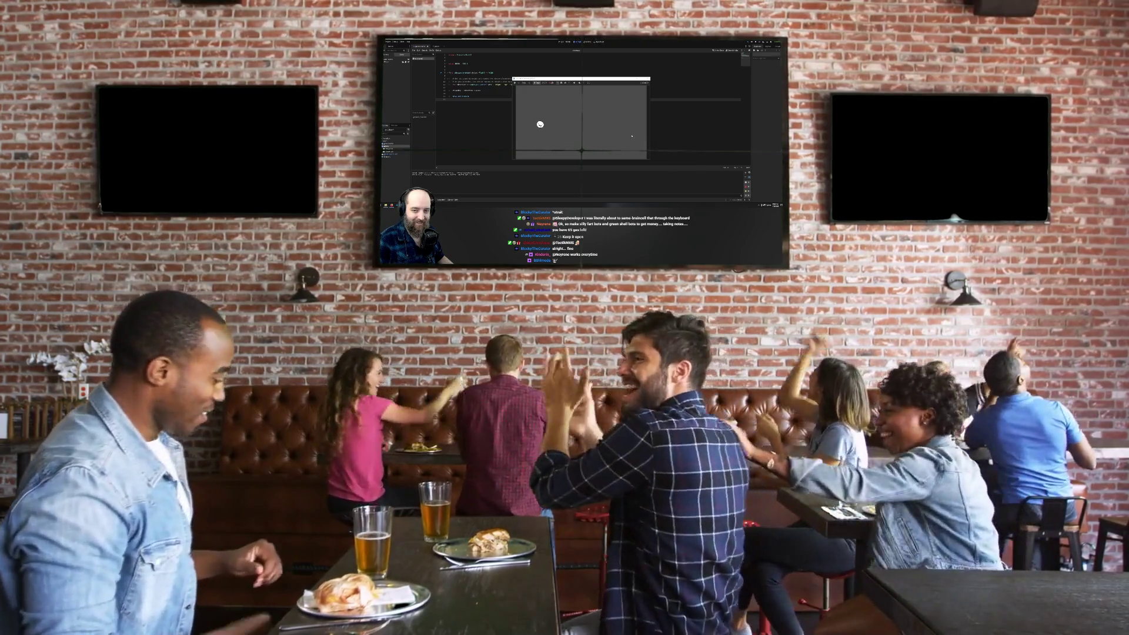
{"action": "key", "text": "Right"}
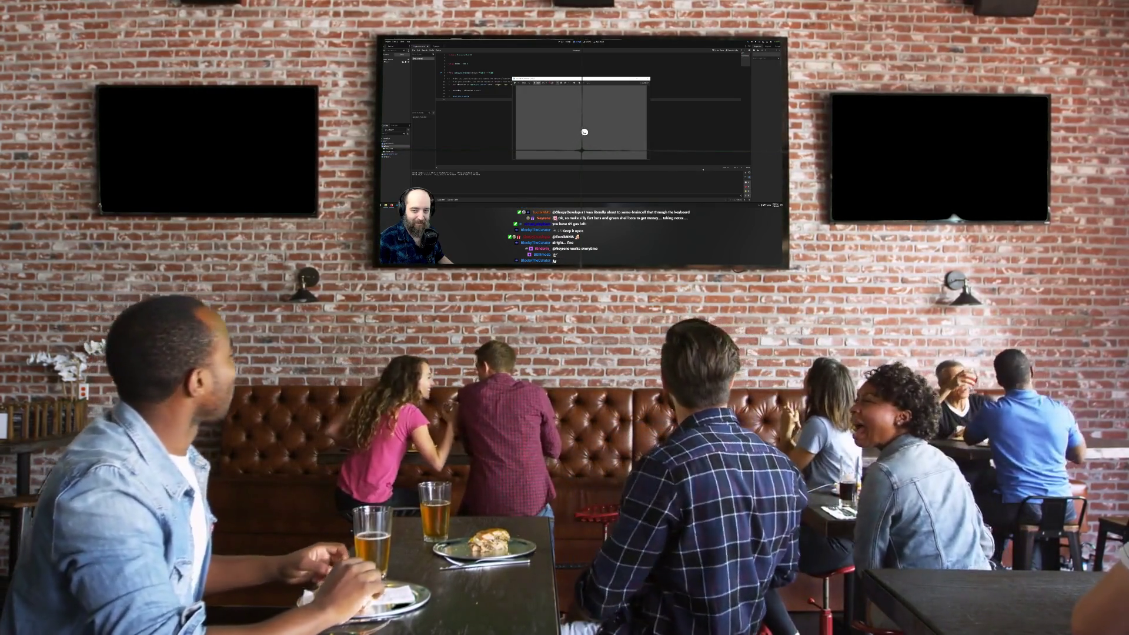
{"action": "key", "text": "Left"}
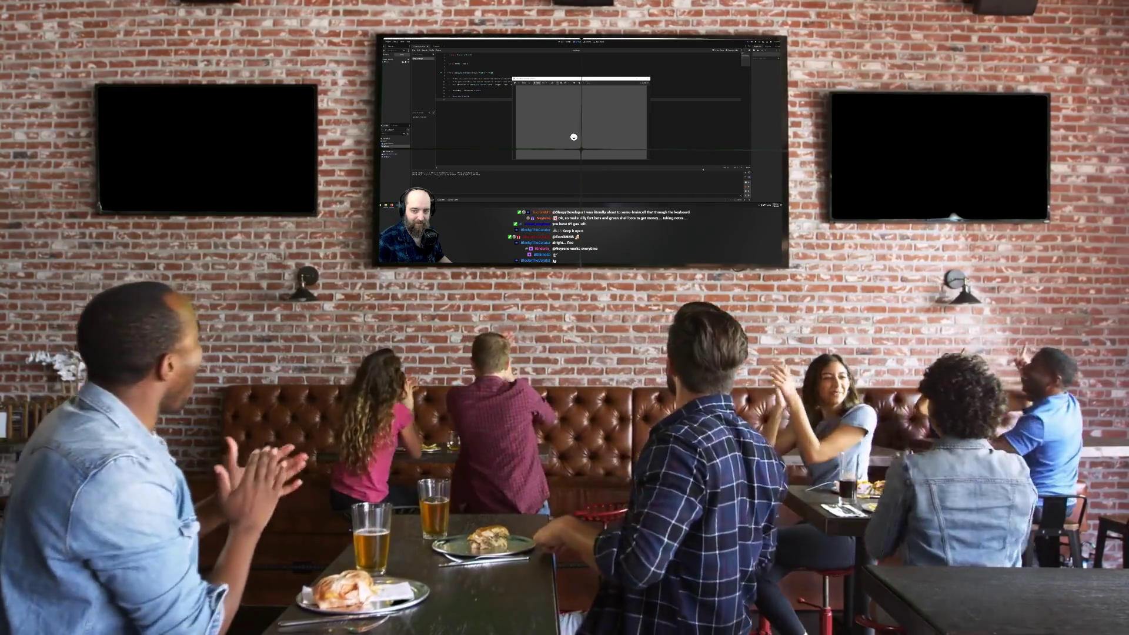
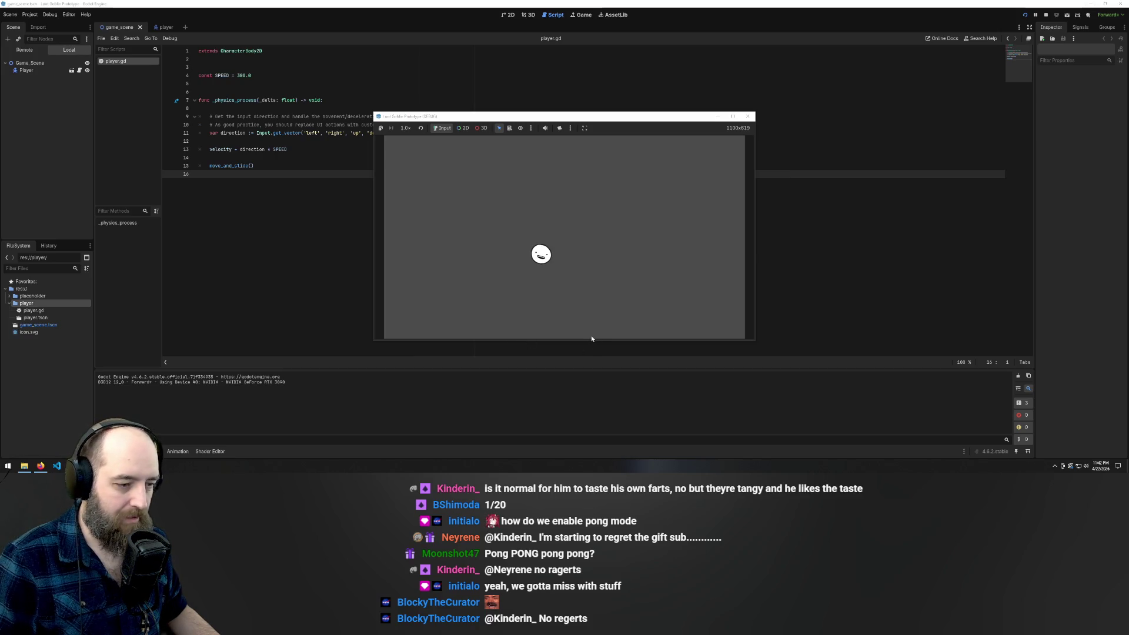
Enlarge the running game window slightly, then select the template comment lines in player.gd's _physics_process
{"action": "left_click_drag", "start_coordinate": [591, 340], "coordinate": [594, 354]}
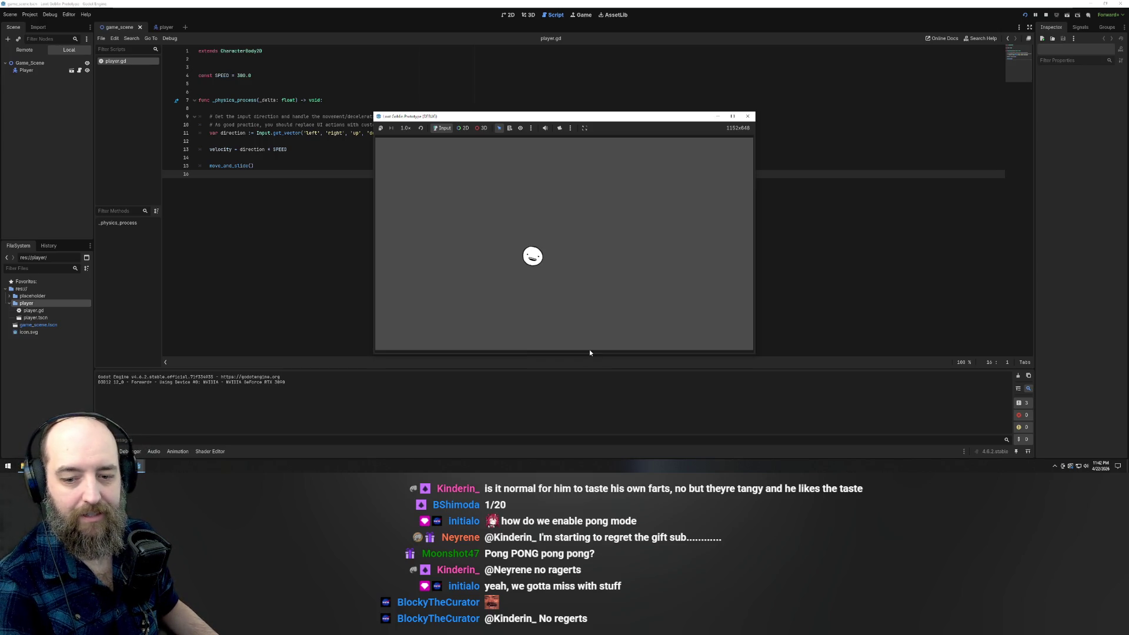
{"action": "left_click", "coordinate": [590, 353]}
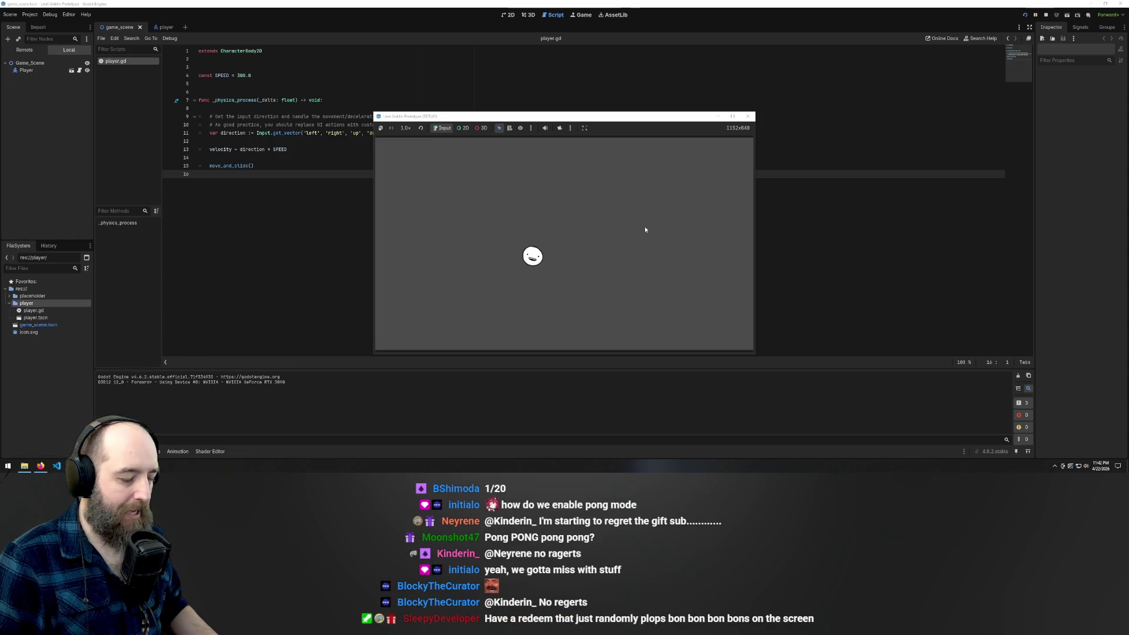
{"action": "left_click", "coordinate": [294, 189]}
{"action": "left_click_drag", "start_coordinate": [429, 125], "coordinate": [126, 113]}
Delete the template comments and remove the extra blank lines between the movement statements
{"action": "key", "text": "BackSpace"}
{"action": "key", "text": "BackSpace"}
{"action": "key", "text": "BackSpace"}
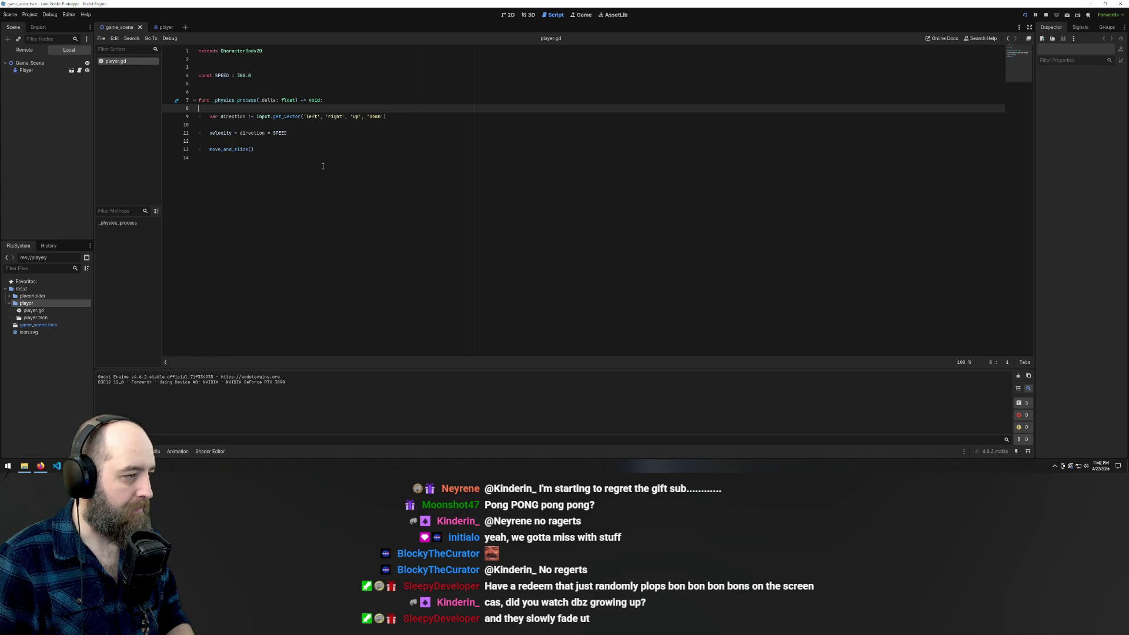
{"action": "left_click", "coordinate": [290, 123]}
{"action": "left_click", "coordinate": [349, 101]}
{"action": "key", "text": "Return"}
{"action": "left_click", "coordinate": [353, 124]}
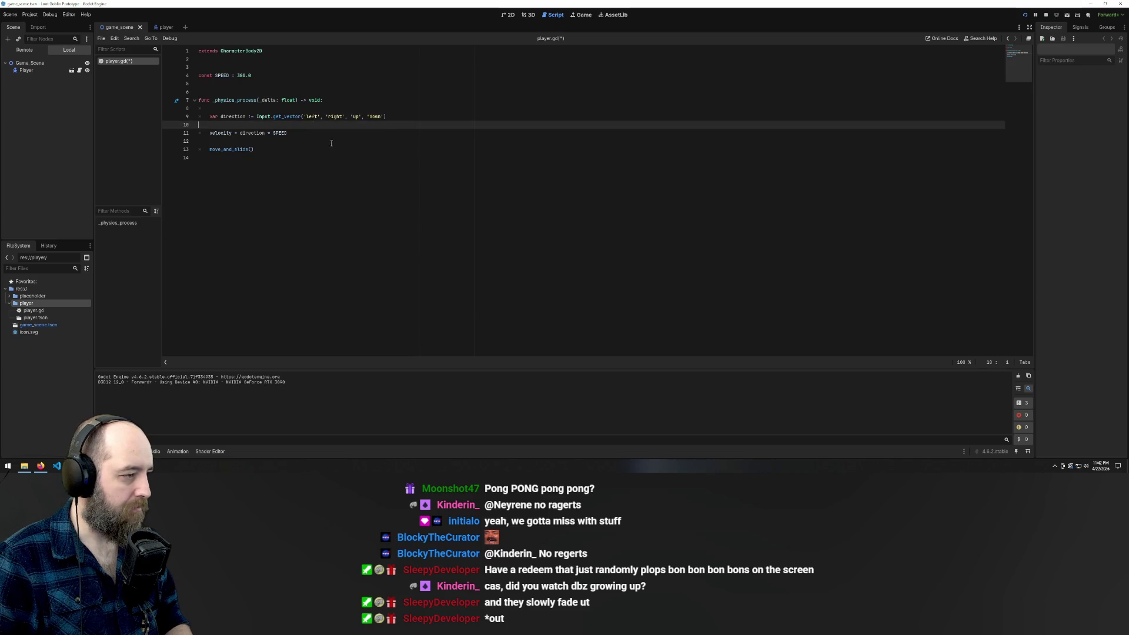
{"action": "key", "text": "BackSpace"}
{"action": "left_click", "coordinate": [349, 134]}
{"action": "key", "text": "BackSpace"}
Add a '# PLAYER MOVEMENT' heading under the function header, with a blank line above it, and save
{"action": "left_click", "coordinate": [440, 107]}
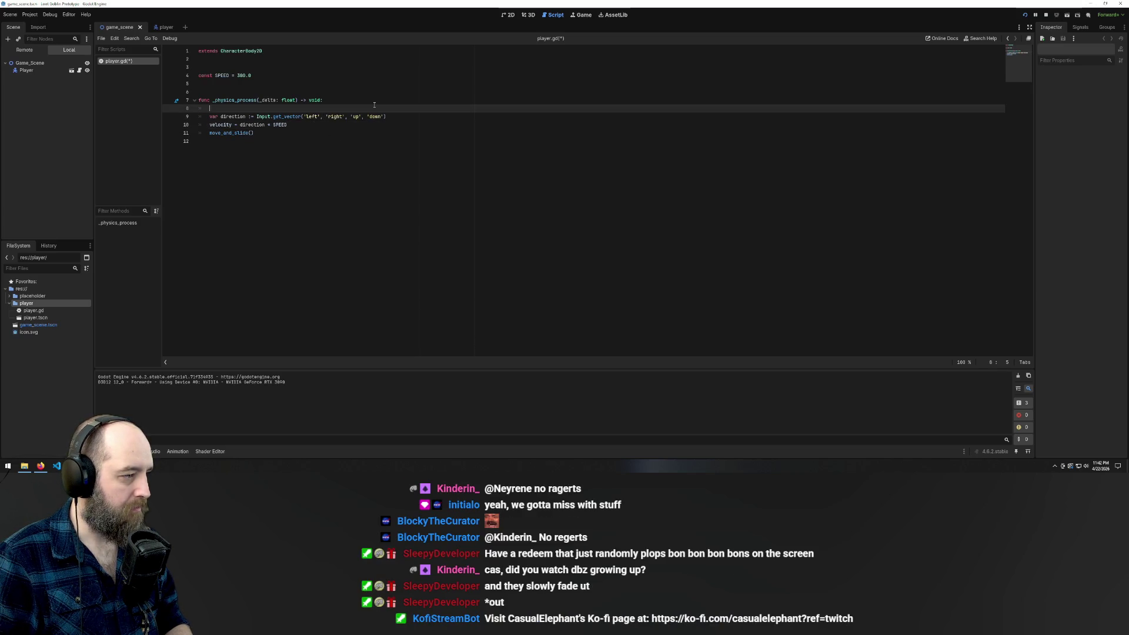
{"action": "type", "text": "d# P"}
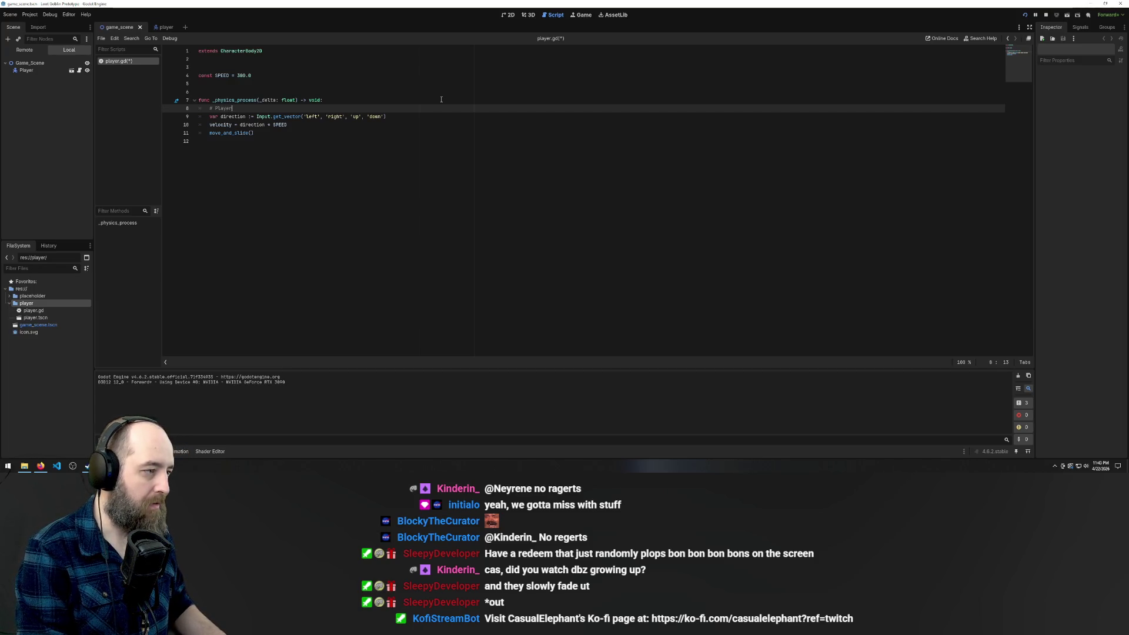
{"action": "type", "text": "LAY"}
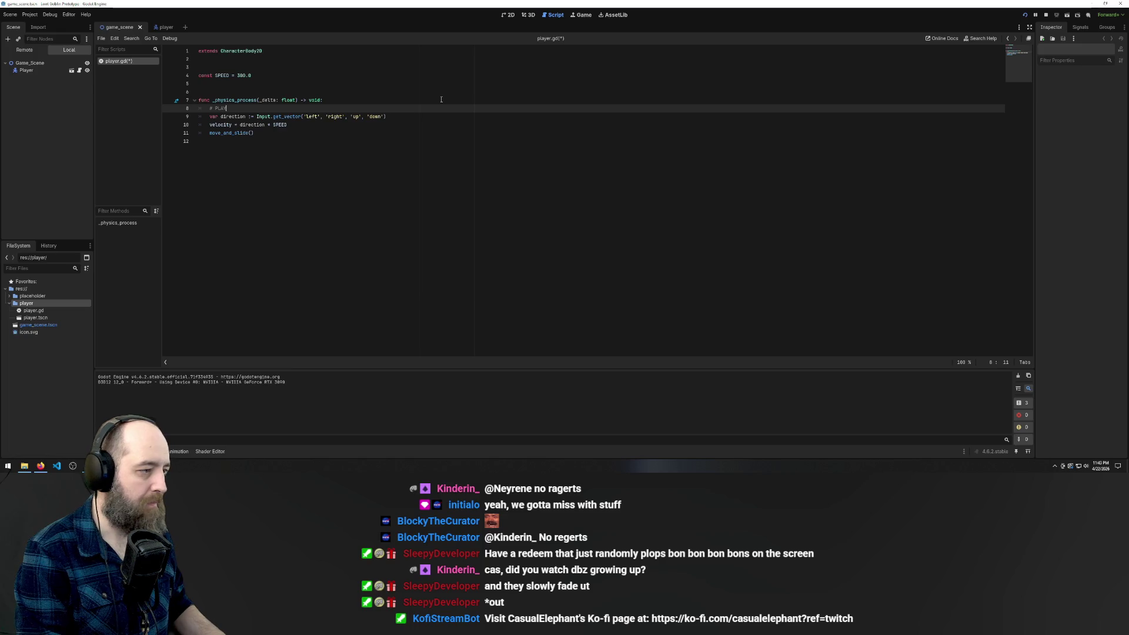
{"action": "type", "text": "ER MOVEMENT"}
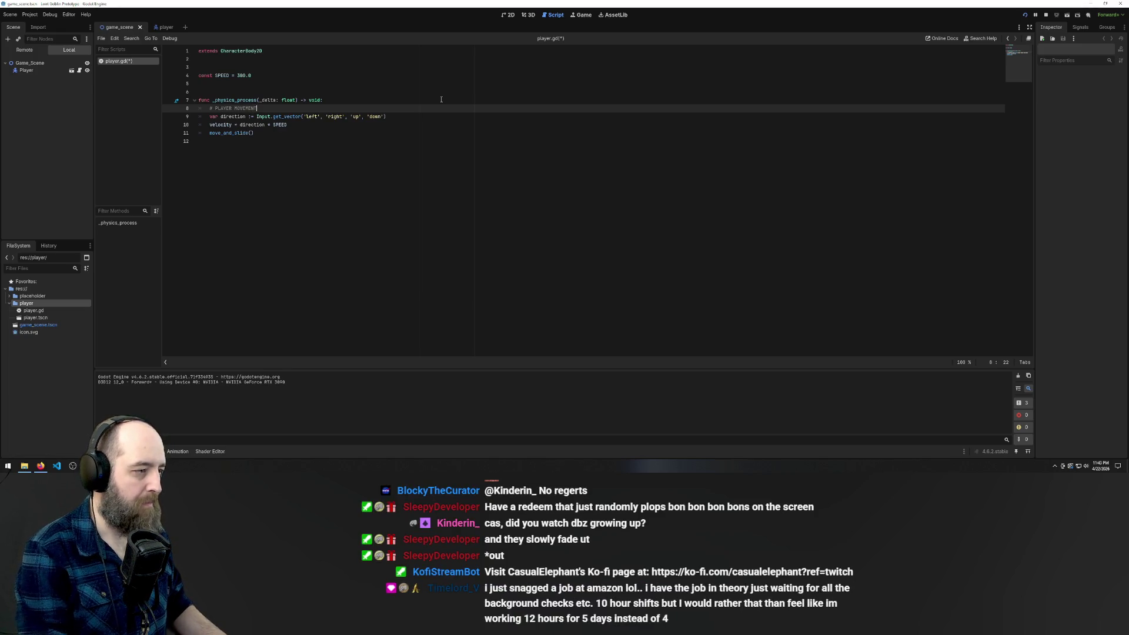
{"action": "left_click", "coordinate": [378, 100]}
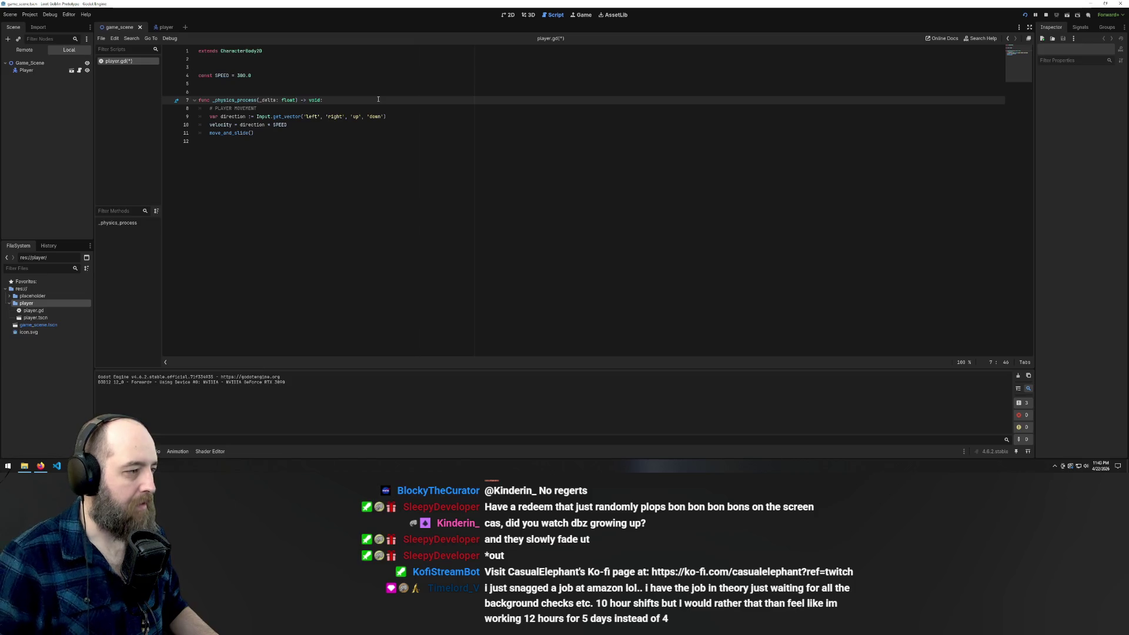
{"action": "key", "text": "Return"}
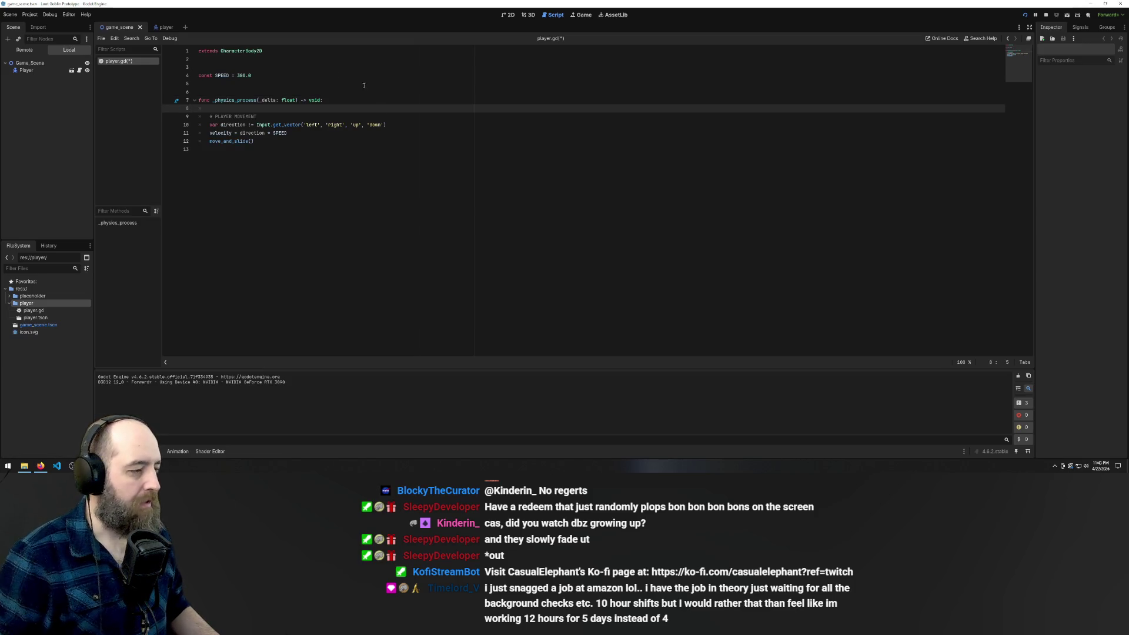
{"action": "left_click", "coordinate": [344, 168]}
{"action": "key", "text": "ctrl+s"}
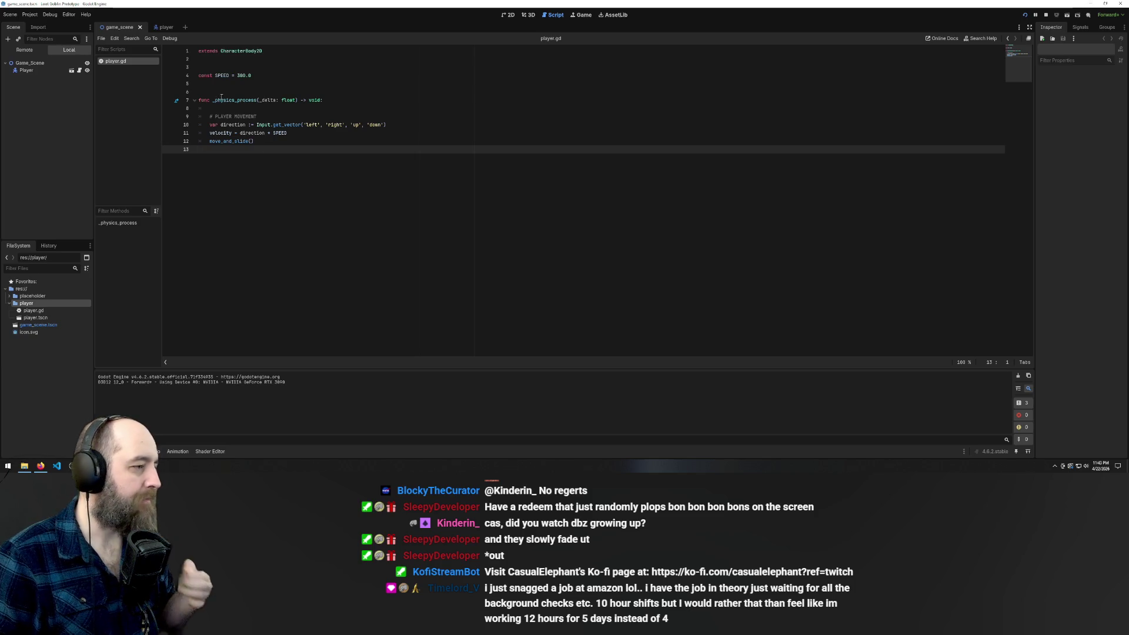
{"action": "left_click", "coordinate": [305, 83]}
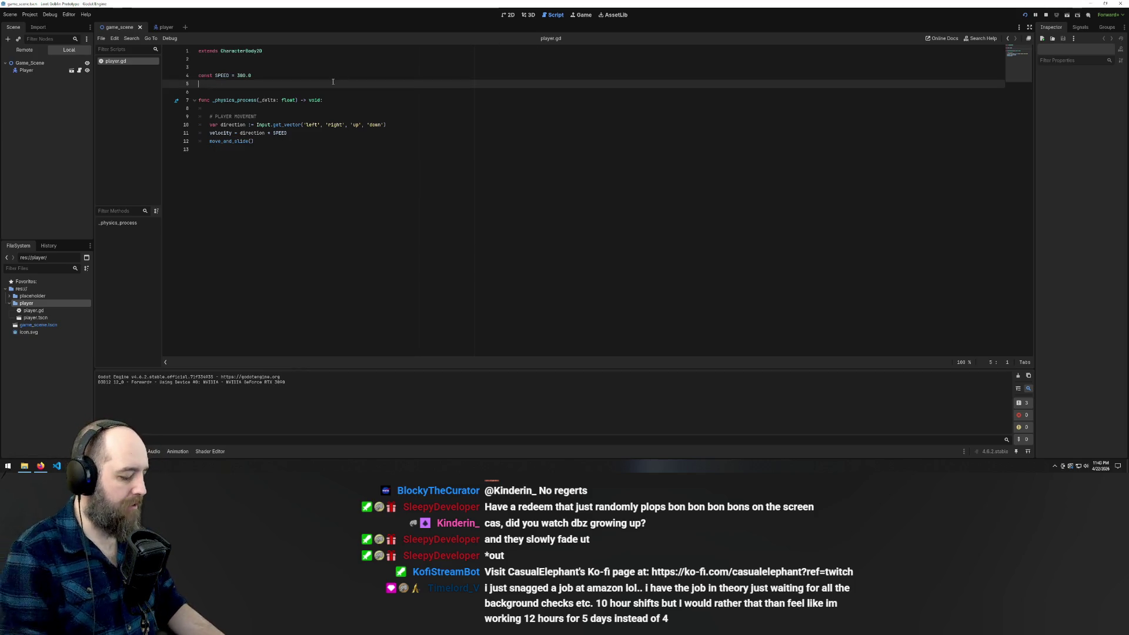
Type 'const WEIGHT = 0' under SPEED, briefly cutting and then restoring SPEED in the velocity line
{"action": "type", "text": "const W"}
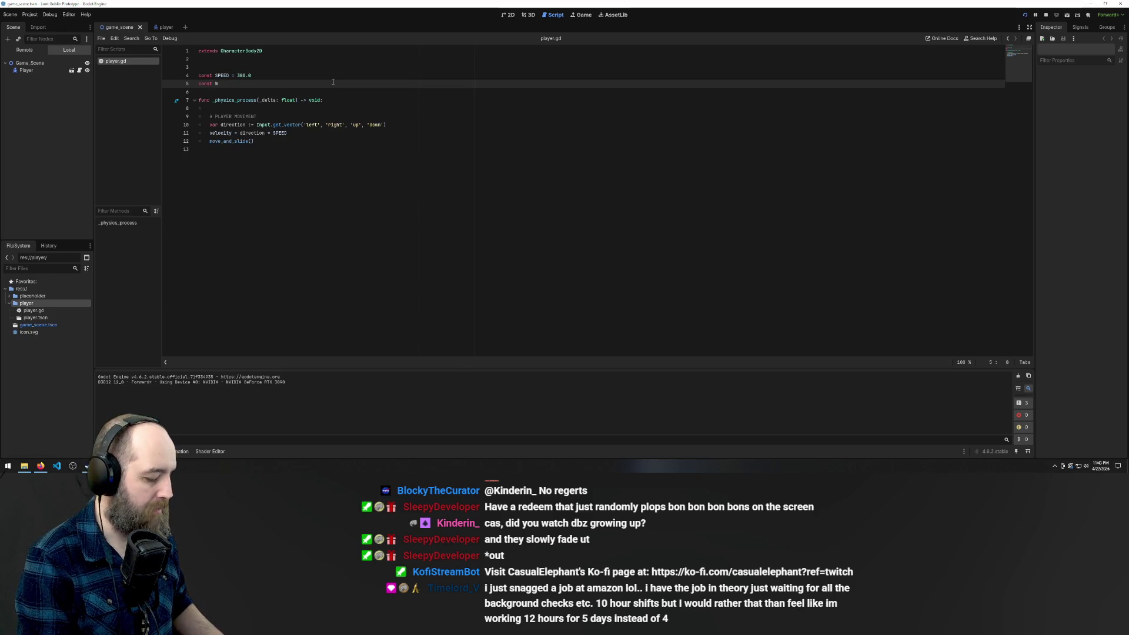
{"action": "type", "text": "EIGHT"}
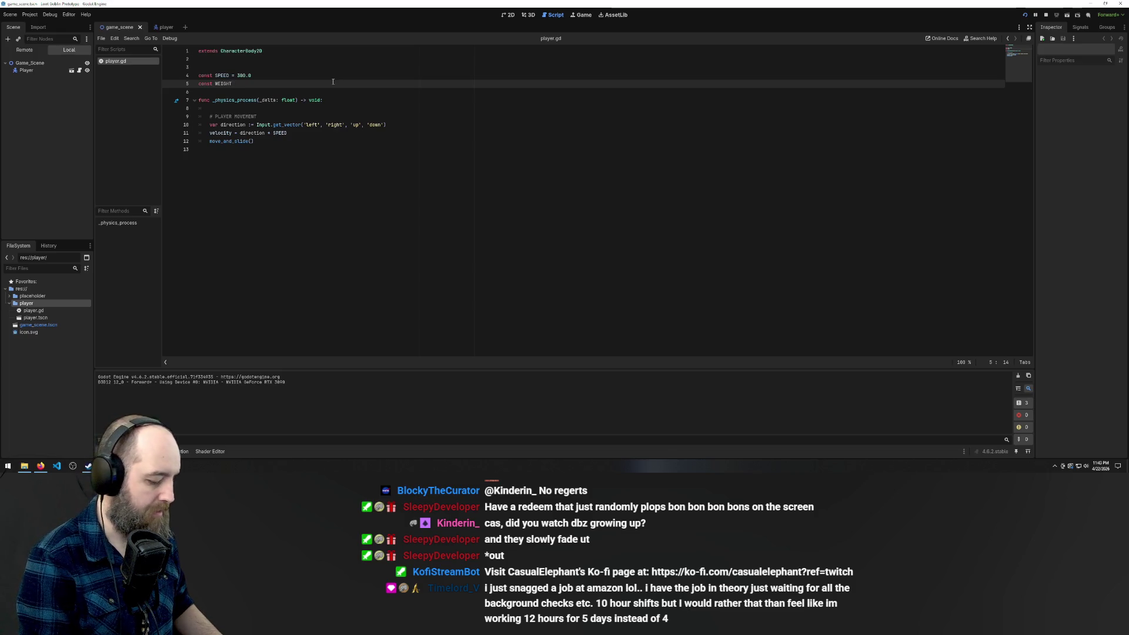
{"action": "type", "text": " = 0"}
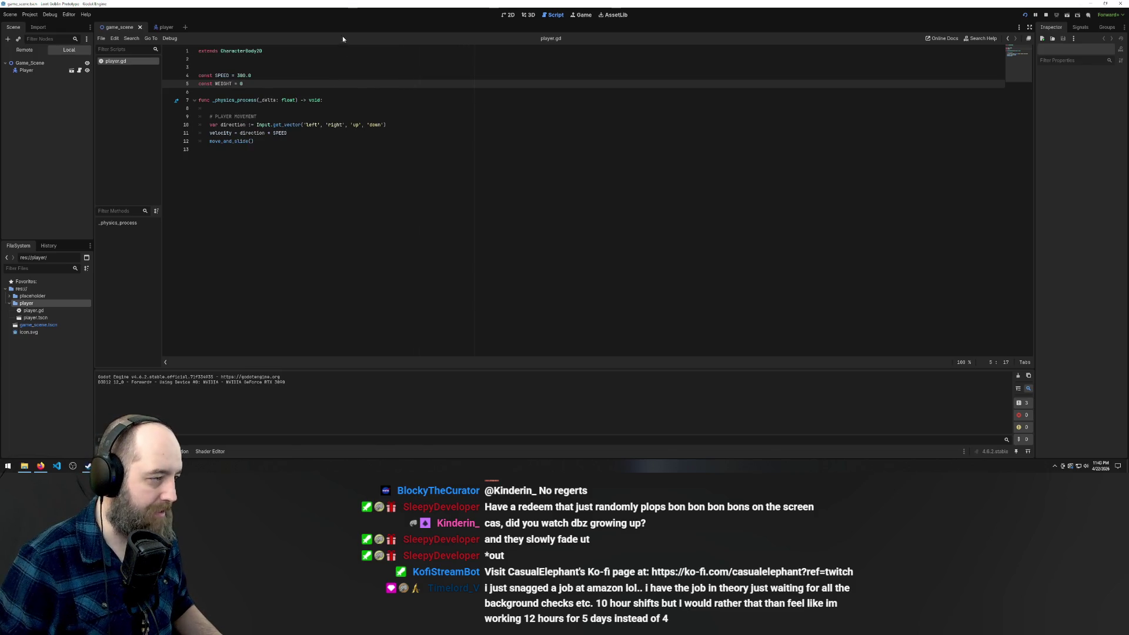
{"action": "left_click", "coordinate": [255, 92]}
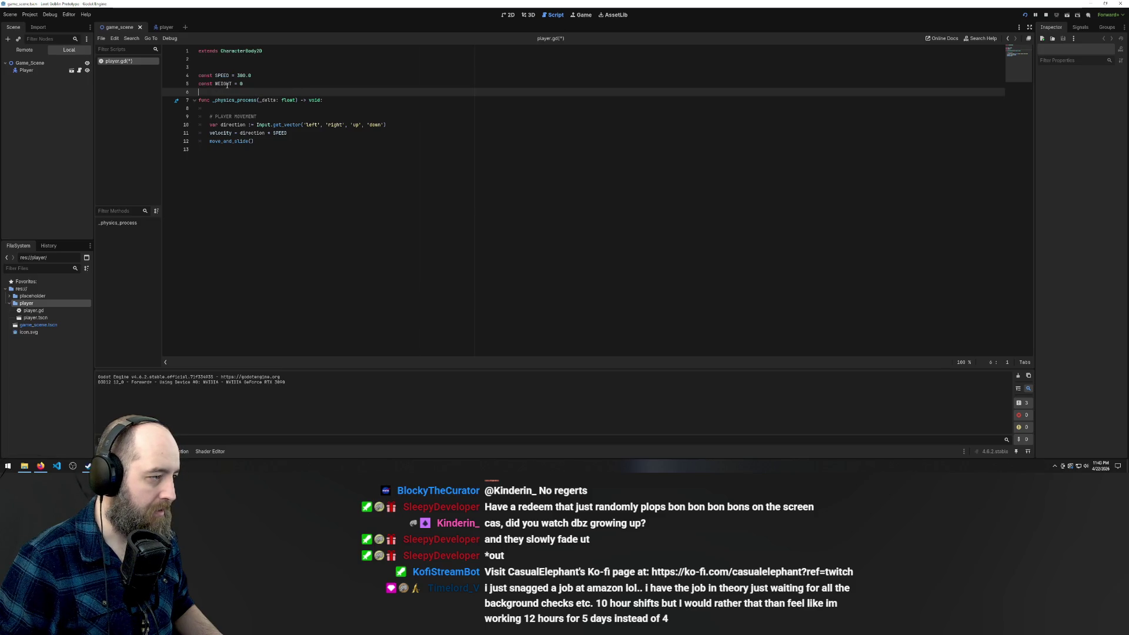
{"action": "key", "text": "Left"}
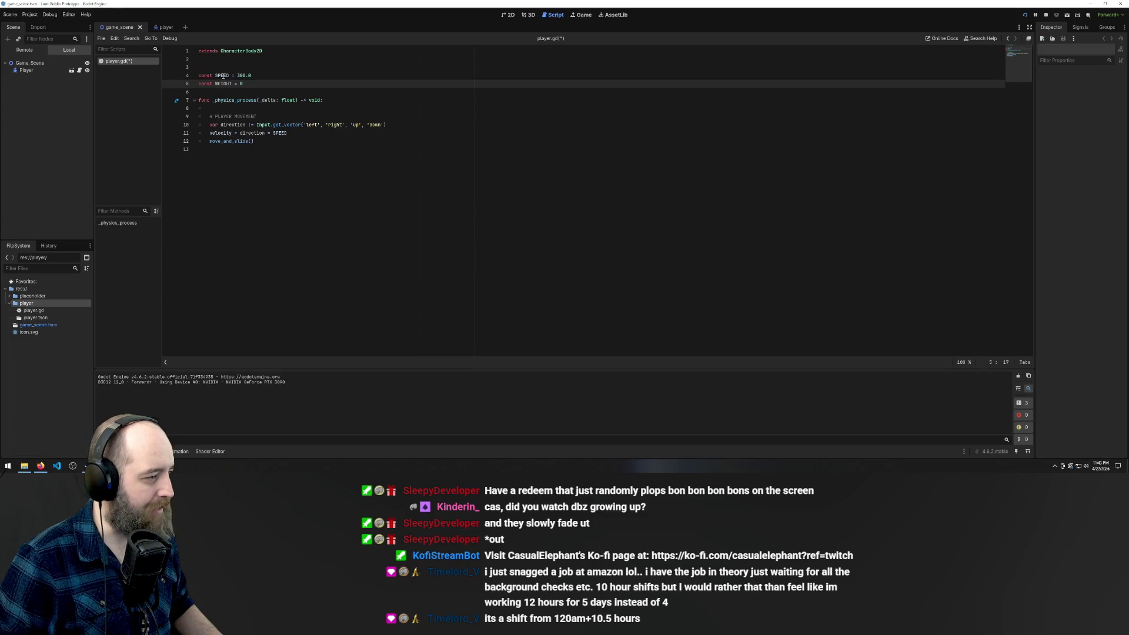
{"action": "double_click", "coordinate": [280, 133]}
{"action": "key", "text": "ctrl+x"}
{"action": "key", "text": "Down"}
{"action": "key", "text": "Down"}
{"action": "key", "text": "ctrl+z"}
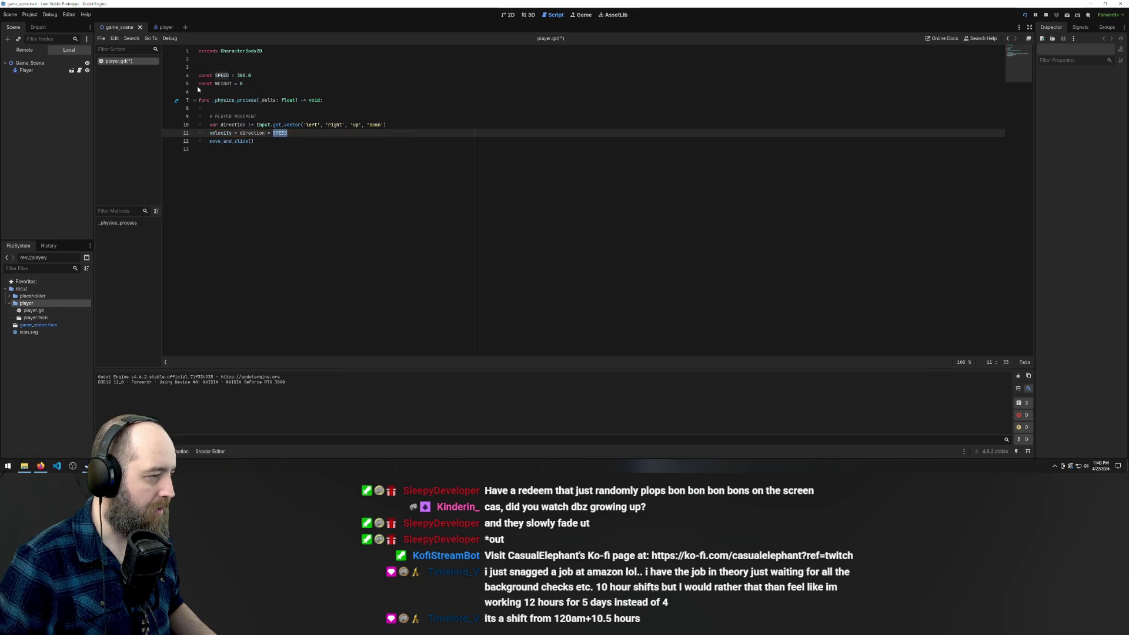
Check where SPEED is used, then complete the WEIGHT value as 0.0
{"action": "left_click", "coordinate": [223, 75]}
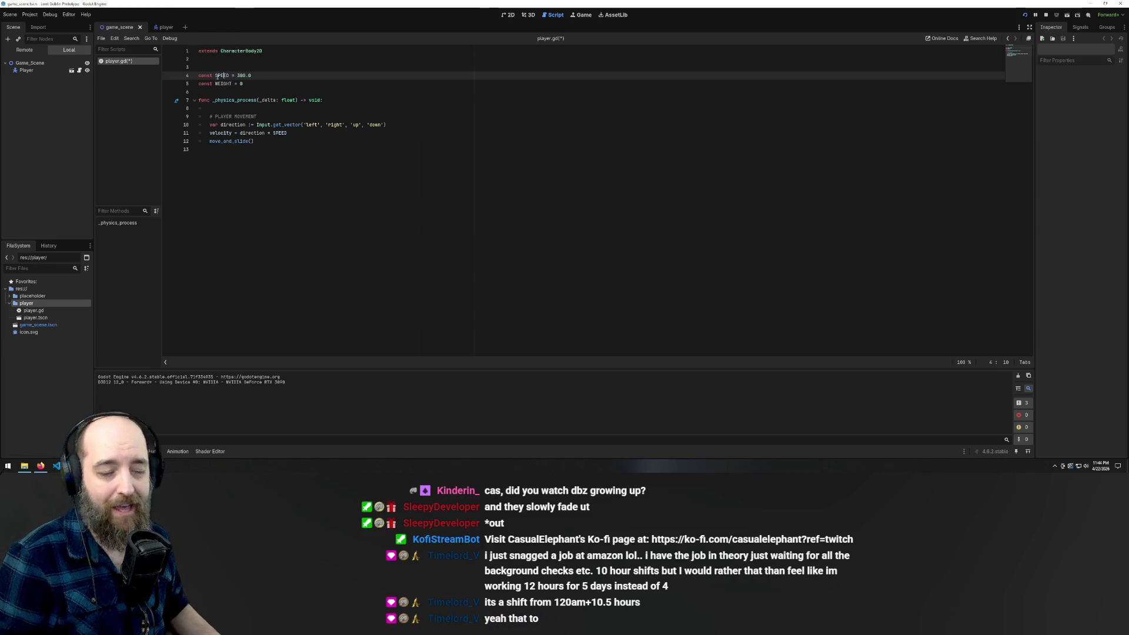
{"action": "left_click", "coordinate": [281, 154]}
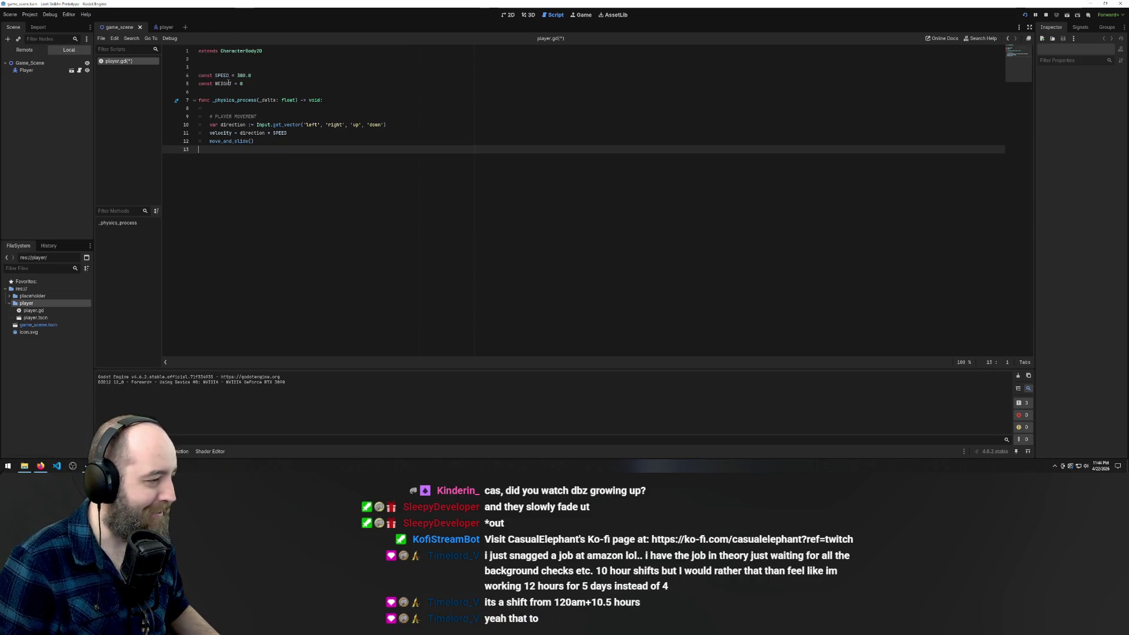
{"action": "double_click", "coordinate": [222, 75]}
{"action": "left_click", "coordinate": [252, 83]}
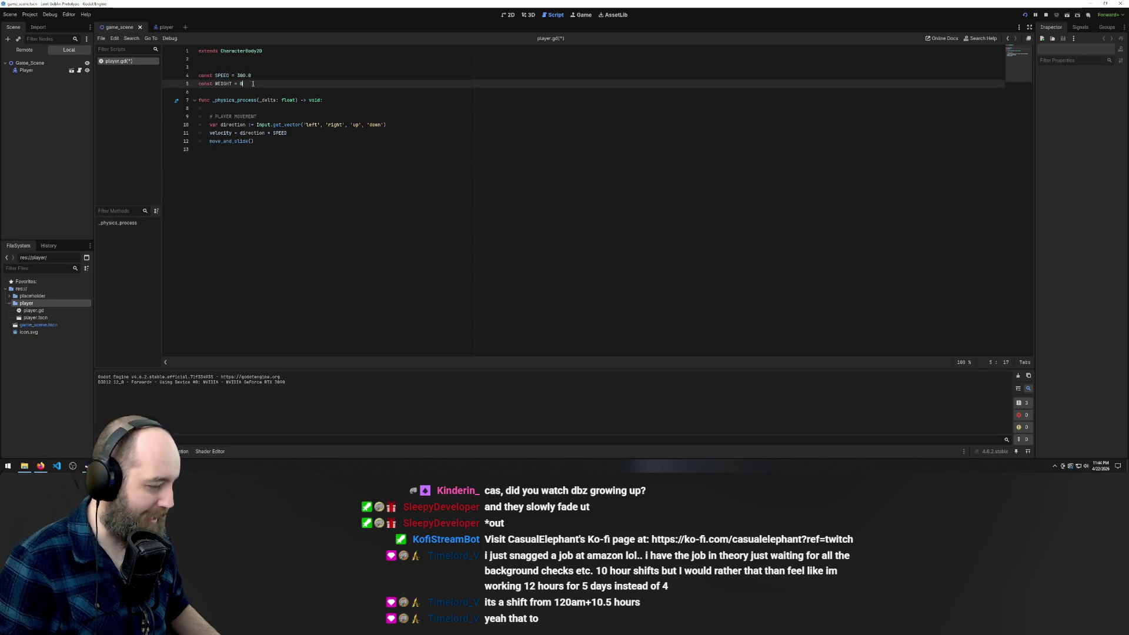
{"action": "type", "text": ".0"}
{"action": "key", "text": "ctrl+End"}
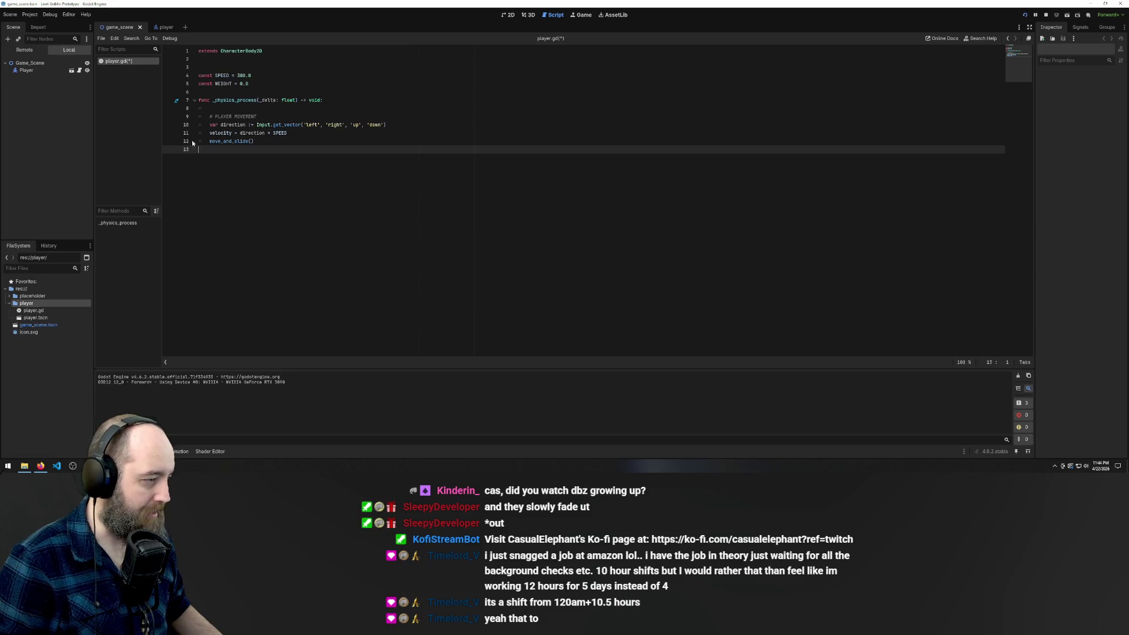
{"action": "left_click", "coordinate": [262, 60]}
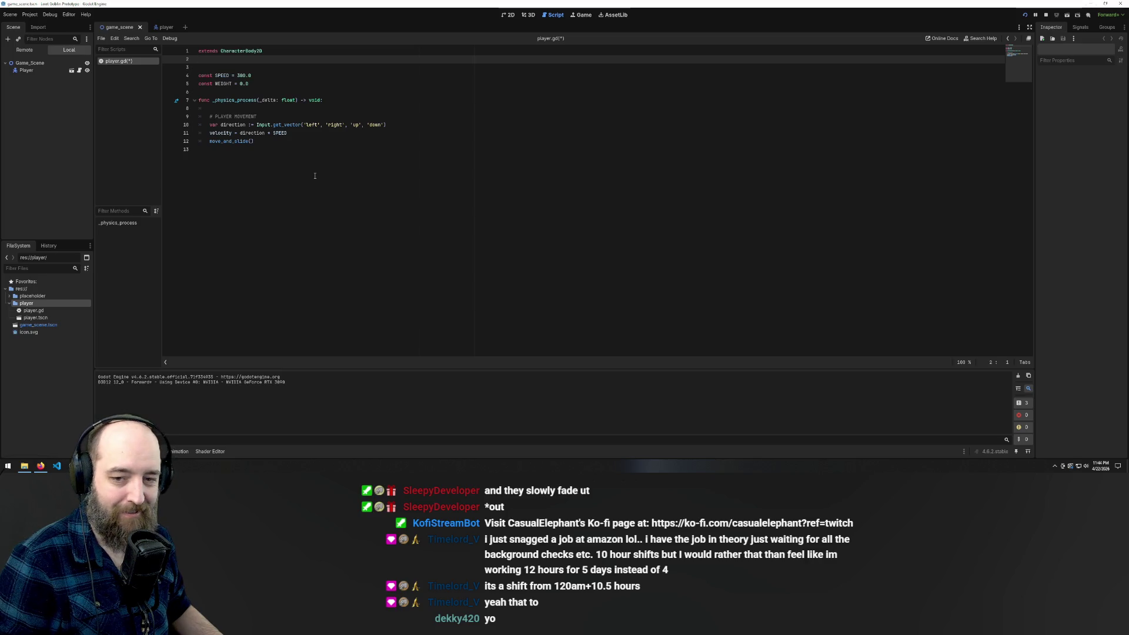
Add a '#PLAYER VALUES' comment above the SPEED and WEIGHT constants and save player.gd
{"action": "left_click", "coordinate": [240, 64]}
{"action": "type", "text": "##"}
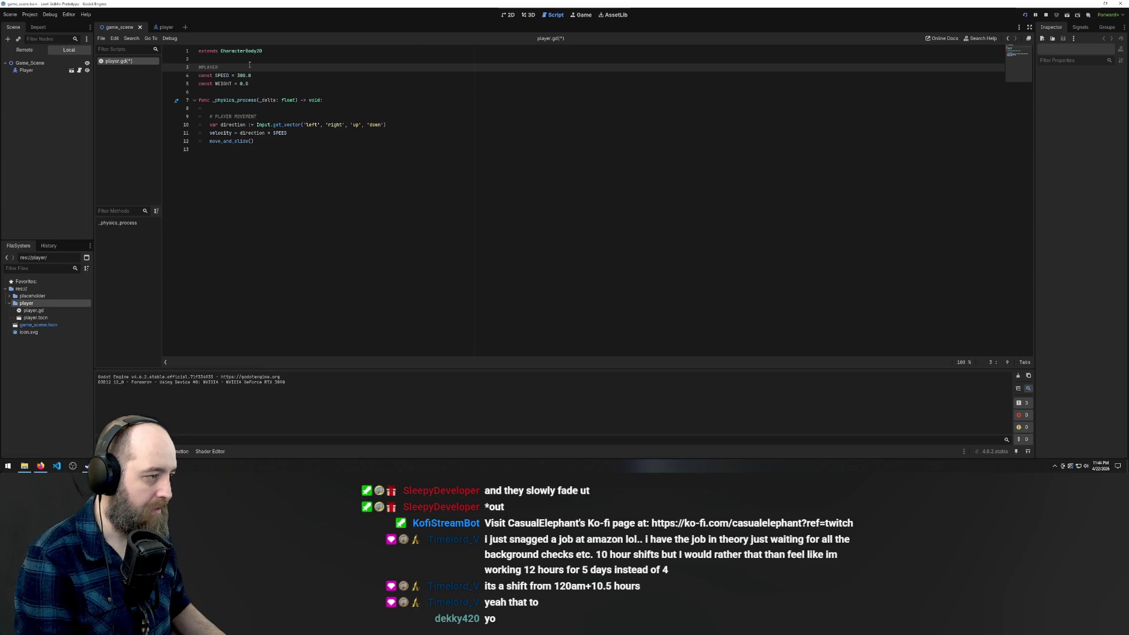
{"action": "type", "text": "ALUES"}
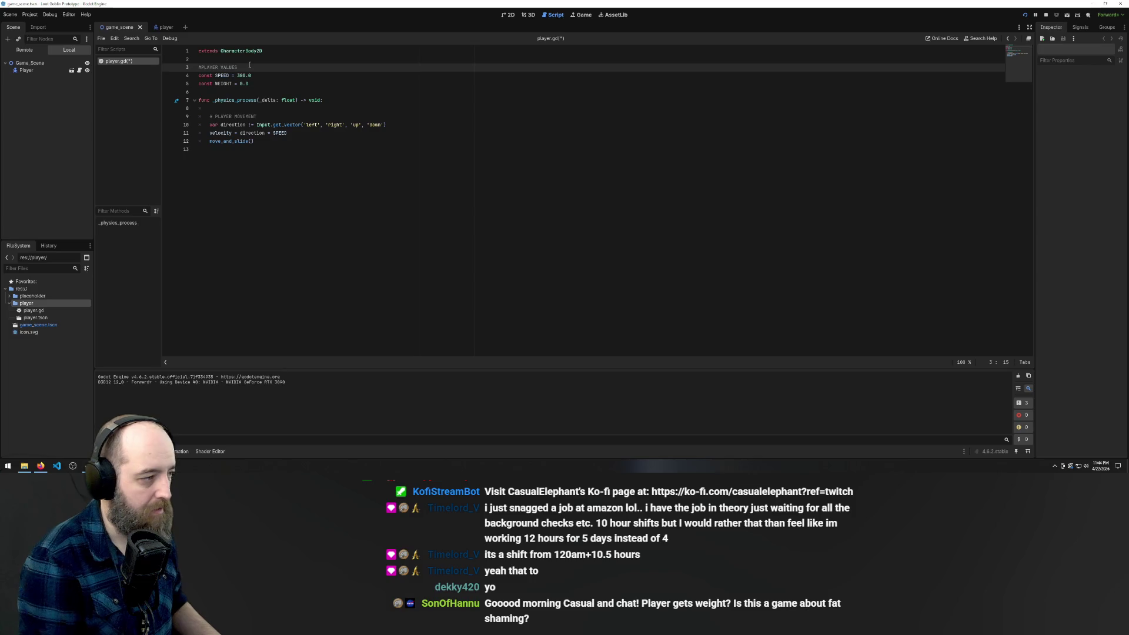
{"action": "left_click", "coordinate": [317, 84]}
{"action": "key", "text": "ctrl+s"}
{"action": "left_click", "coordinate": [217, 84]}
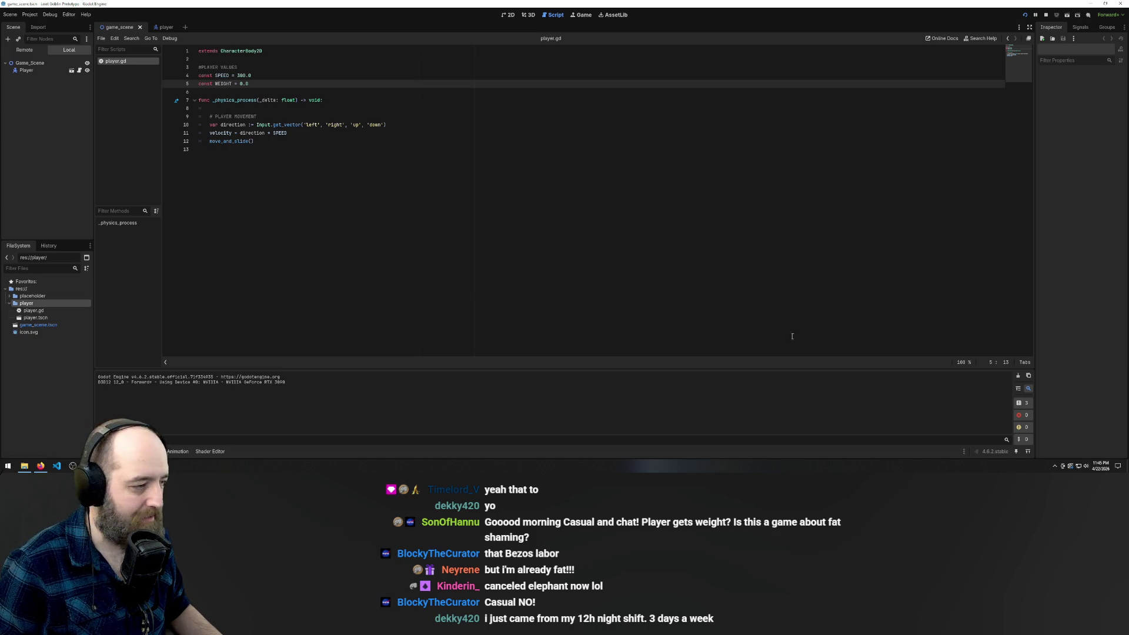
{"action": "left_click", "coordinate": [261, 63]}
{"action": "left_click", "coordinate": [241, 83]}
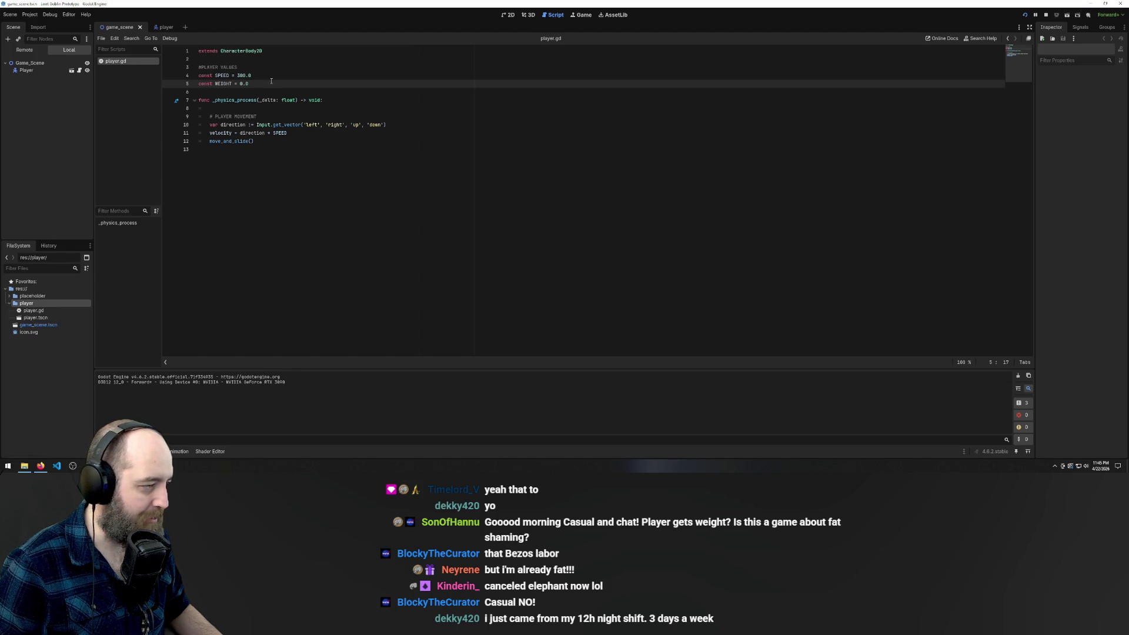
{"action": "right_click", "coordinate": [39, 305]}
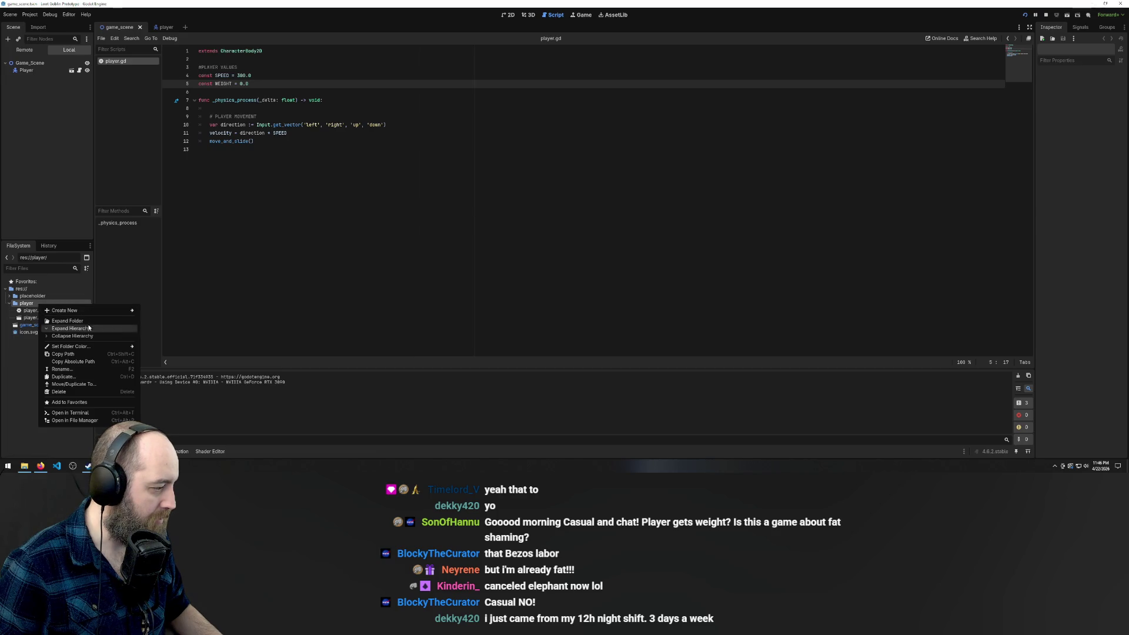
Create res://player/player_variables.gd from the player folder and delete all of its template code
{"action": "mouse_move", "coordinate": [85, 312]}
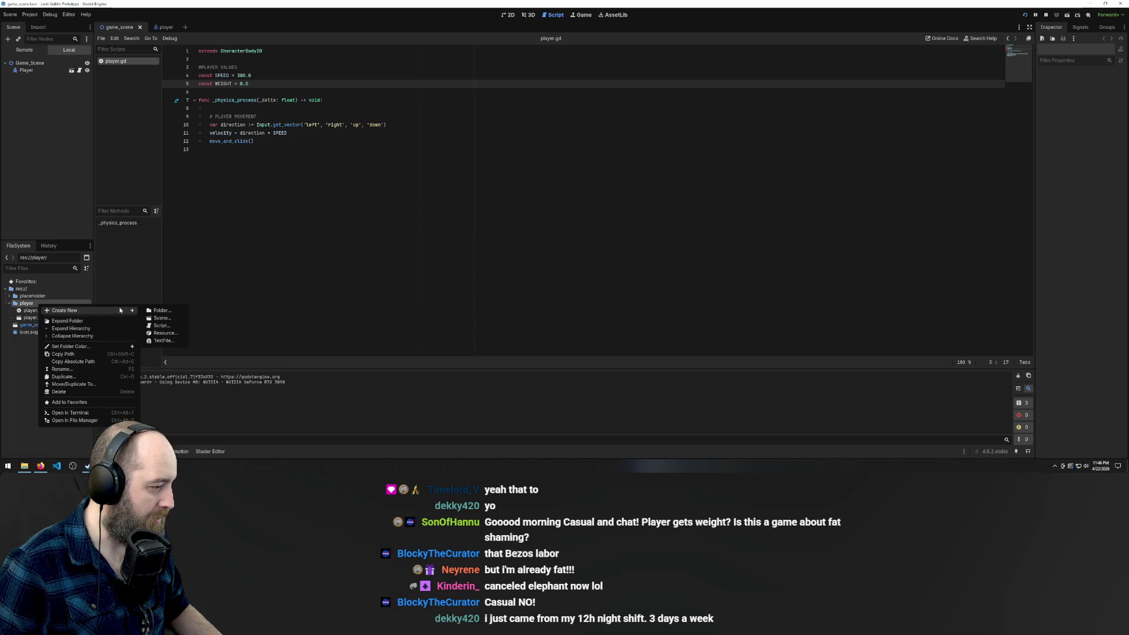
{"action": "left_click", "coordinate": [160, 325]}
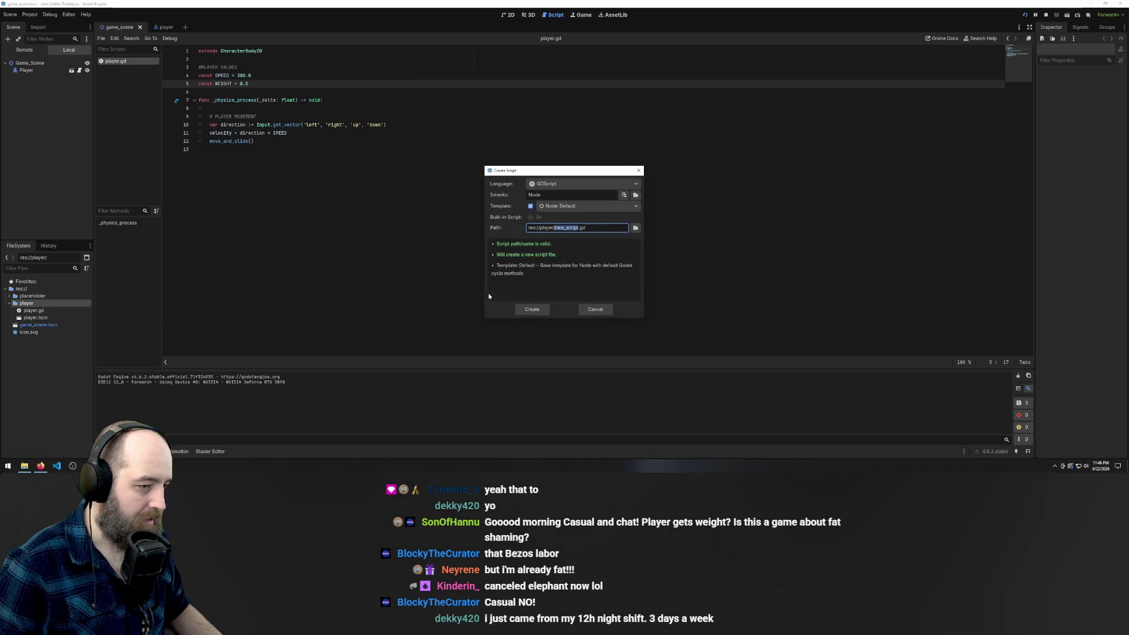
{"action": "type", "text": "play"}
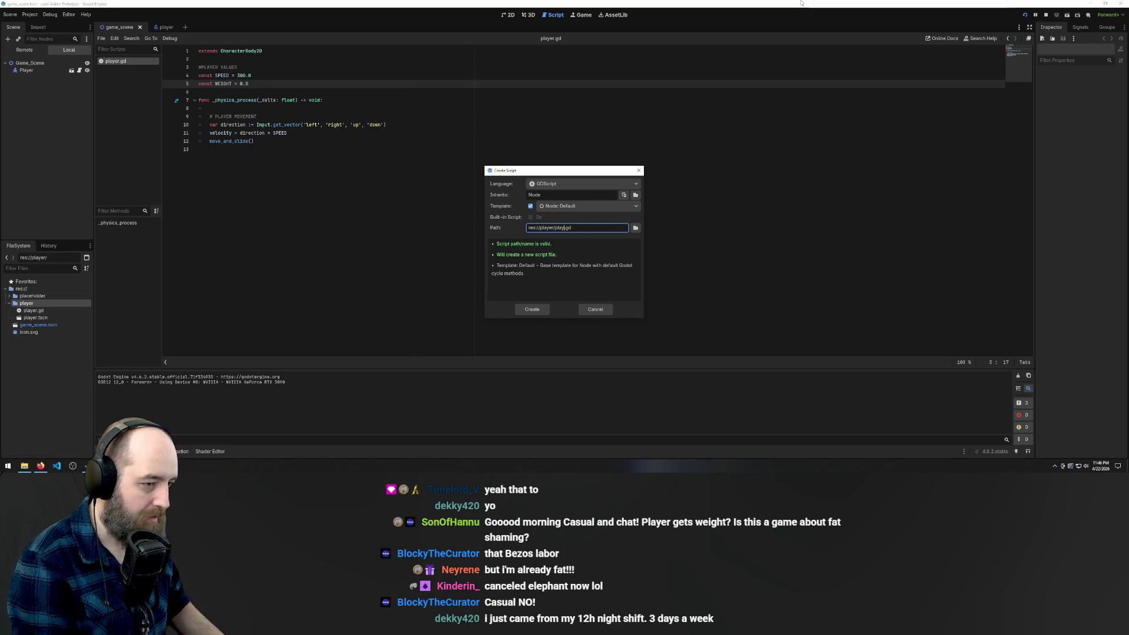
{"action": "type", "text": "er"}
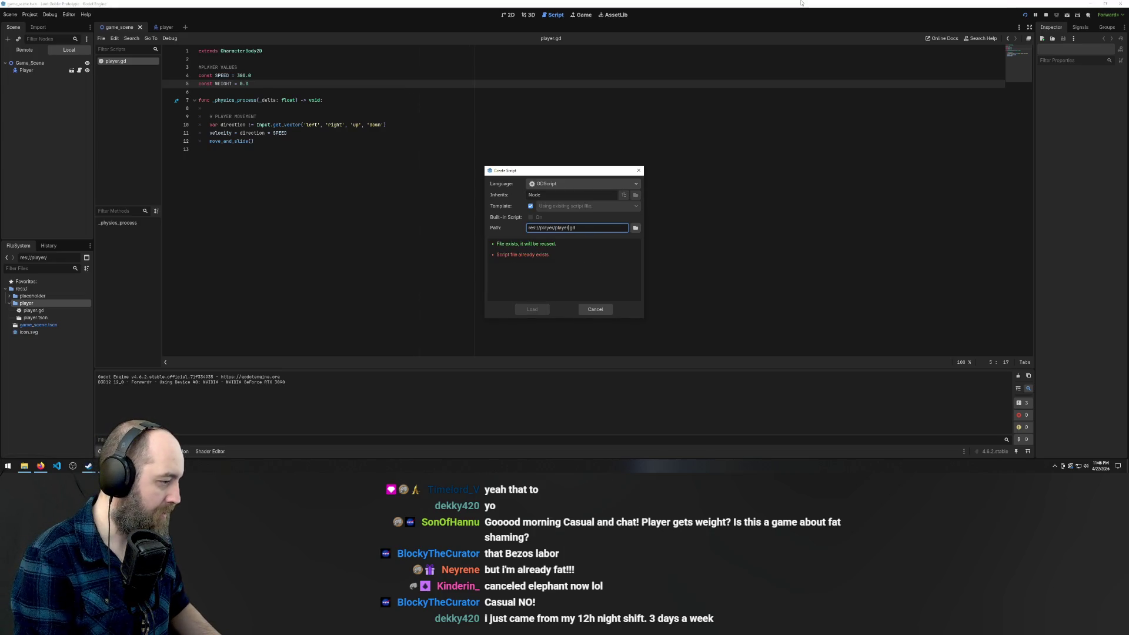
{"action": "type", "text": "_v"}
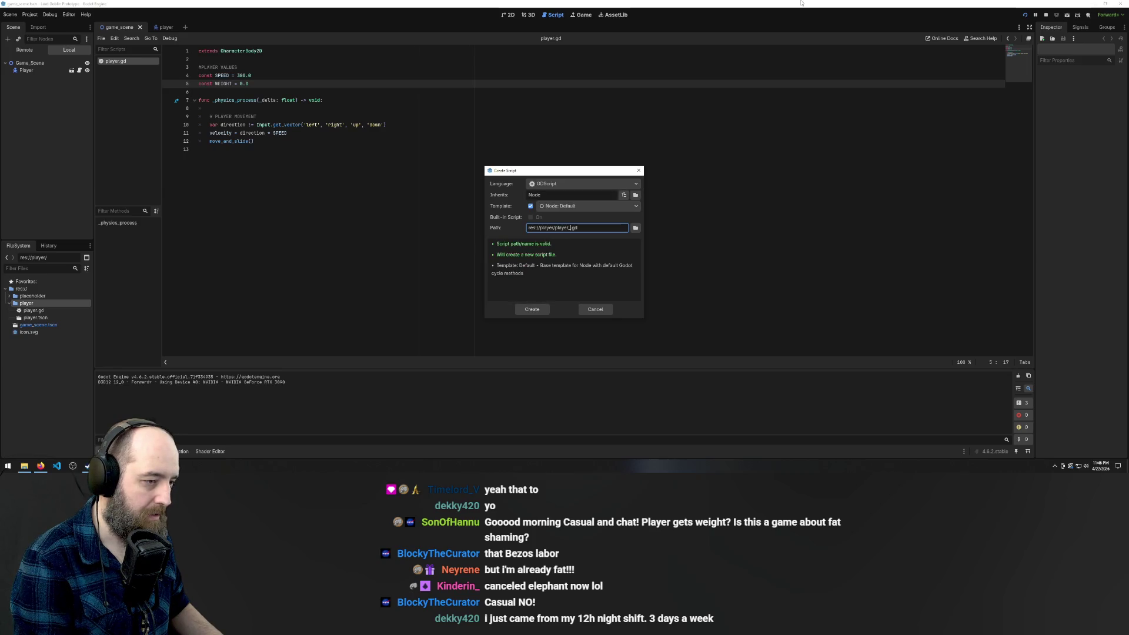
{"action": "type", "text": "ar"}
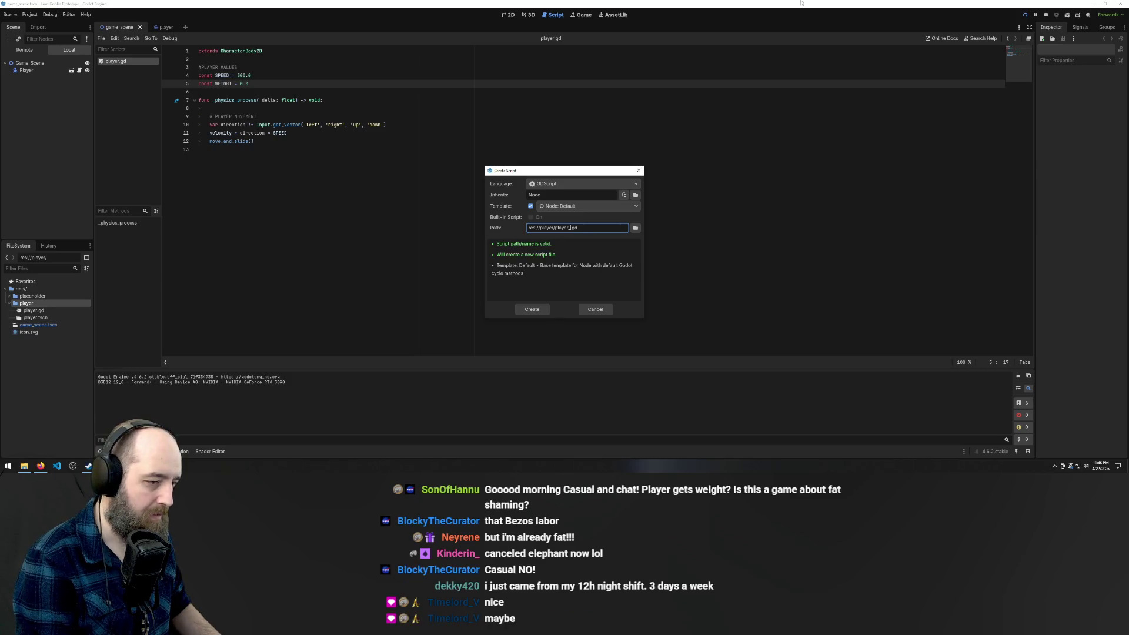
{"action": "key", "text": "BackSpace"}
{"action": "key", "text": "BackSpace"}
{"action": "key", "text": "BackSpace"}
{"action": "type", "text": "variables"}
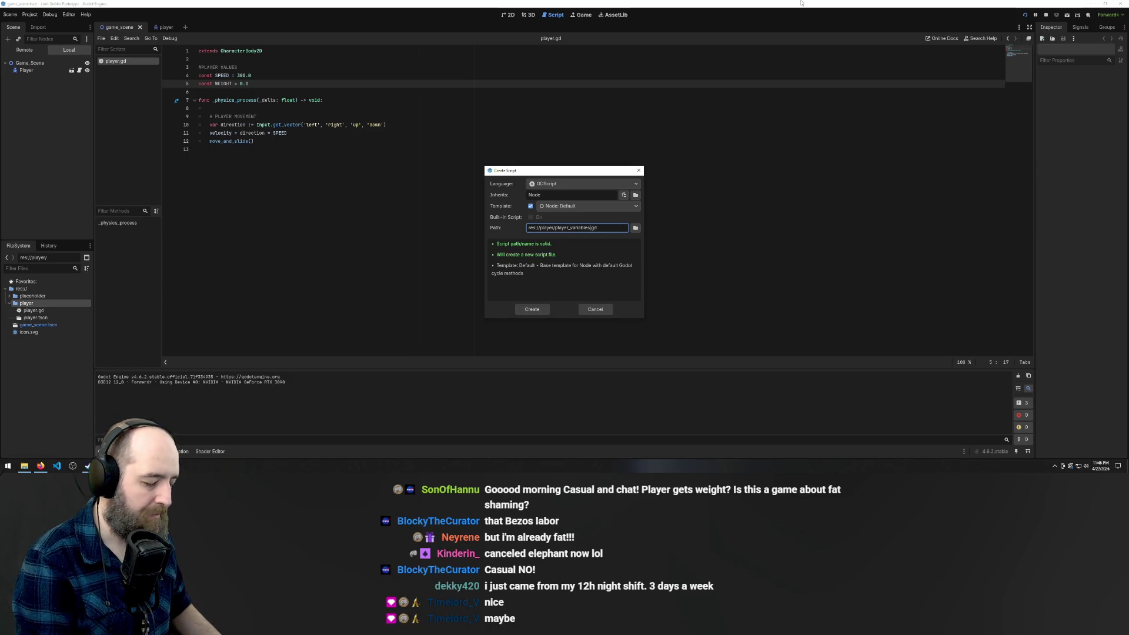
{"action": "key", "text": "Return"}
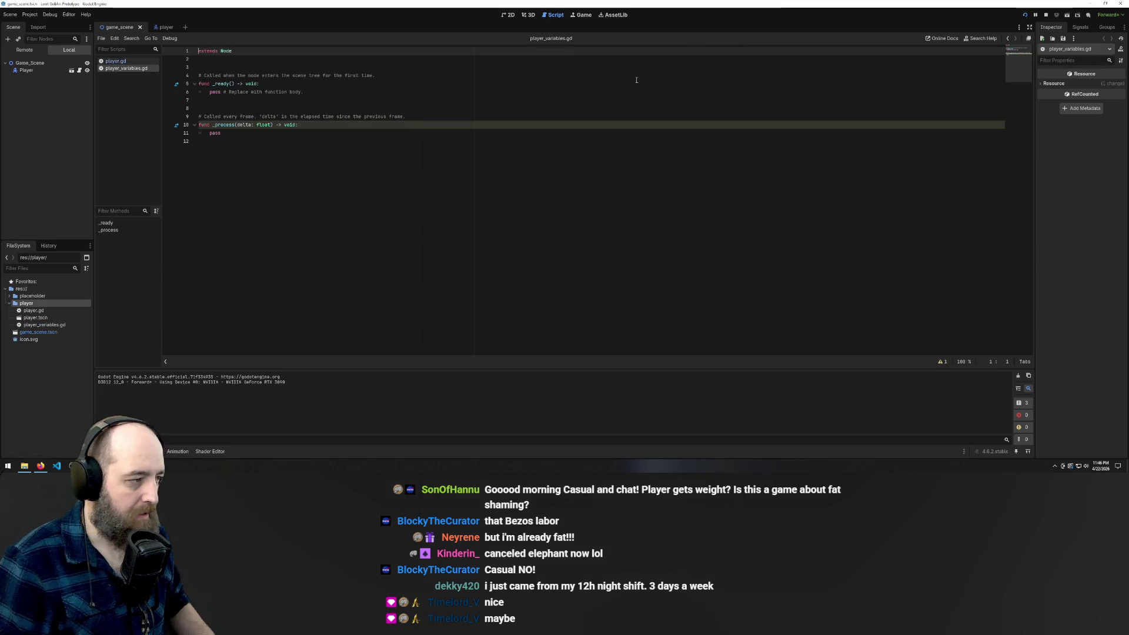
{"action": "key", "text": "ctrl+a"}
{"action": "key", "text": "Delete"}
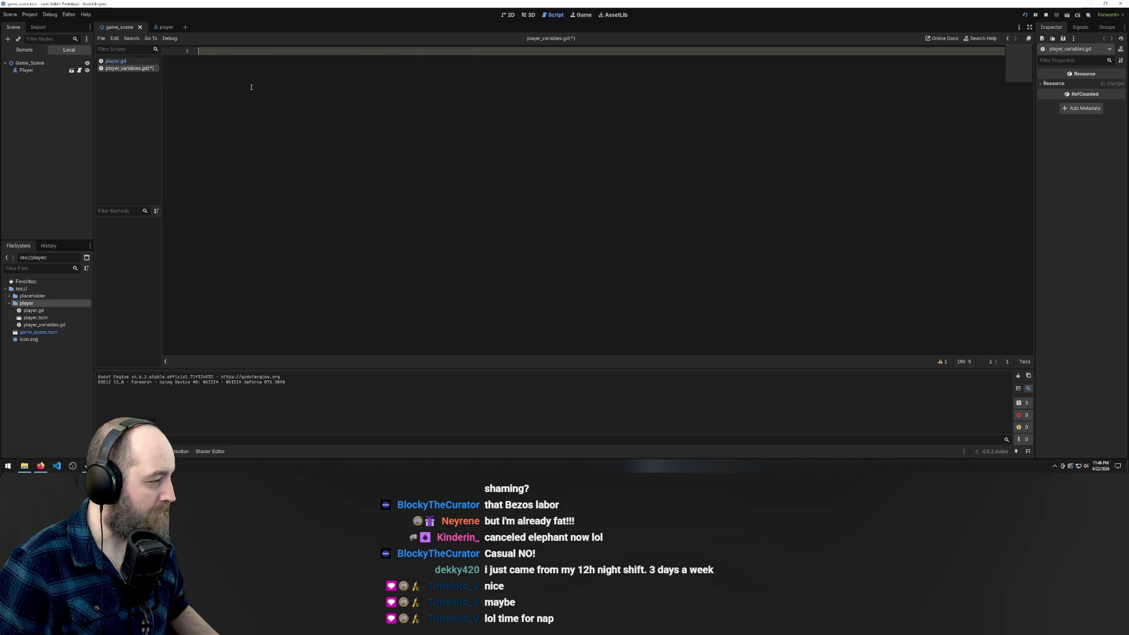
Declare 'var SPEED = 300' and 'var WEIGHT = 0' in player_variables.gd and save it
{"action": "left_click", "coordinate": [50, 326]}
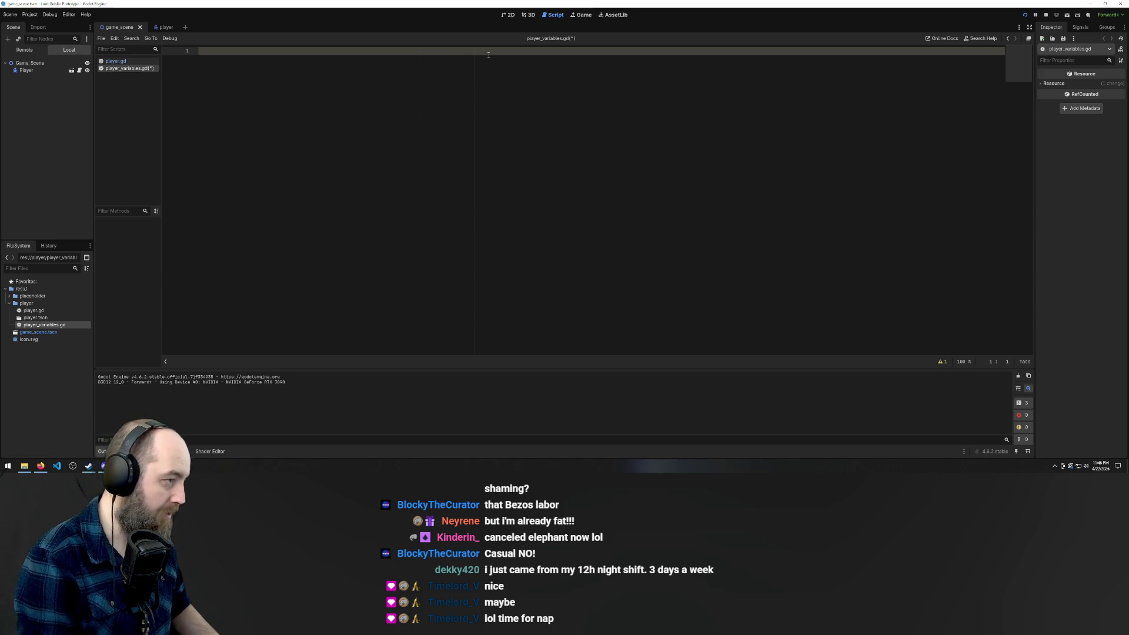
{"action": "type", "text": "var SPEED"}
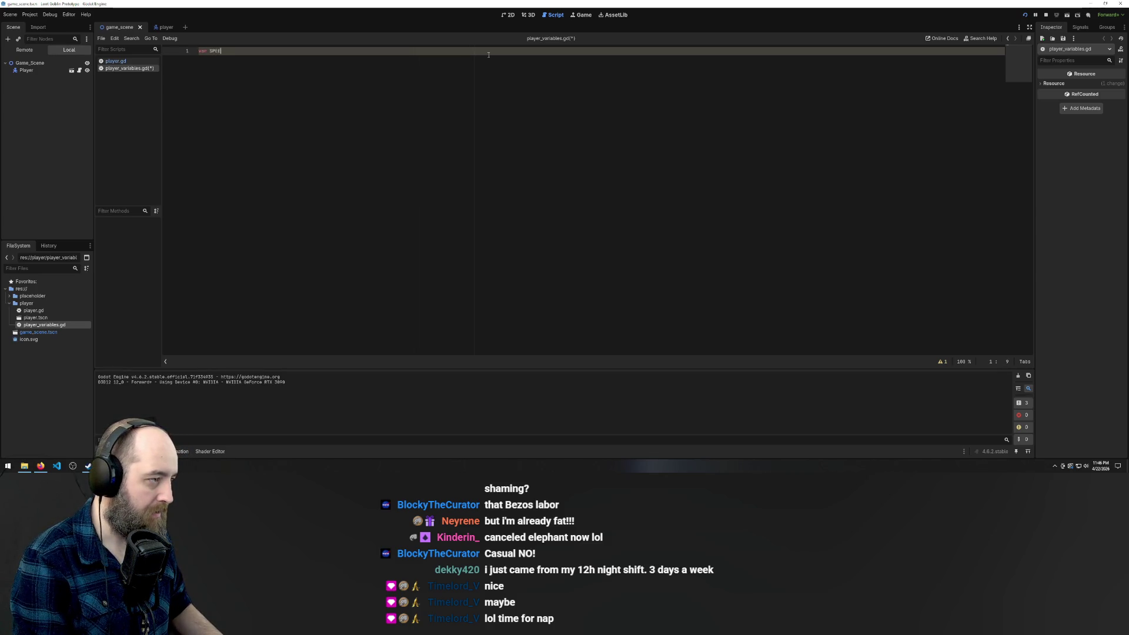
{"action": "type", "text": " = 3"}
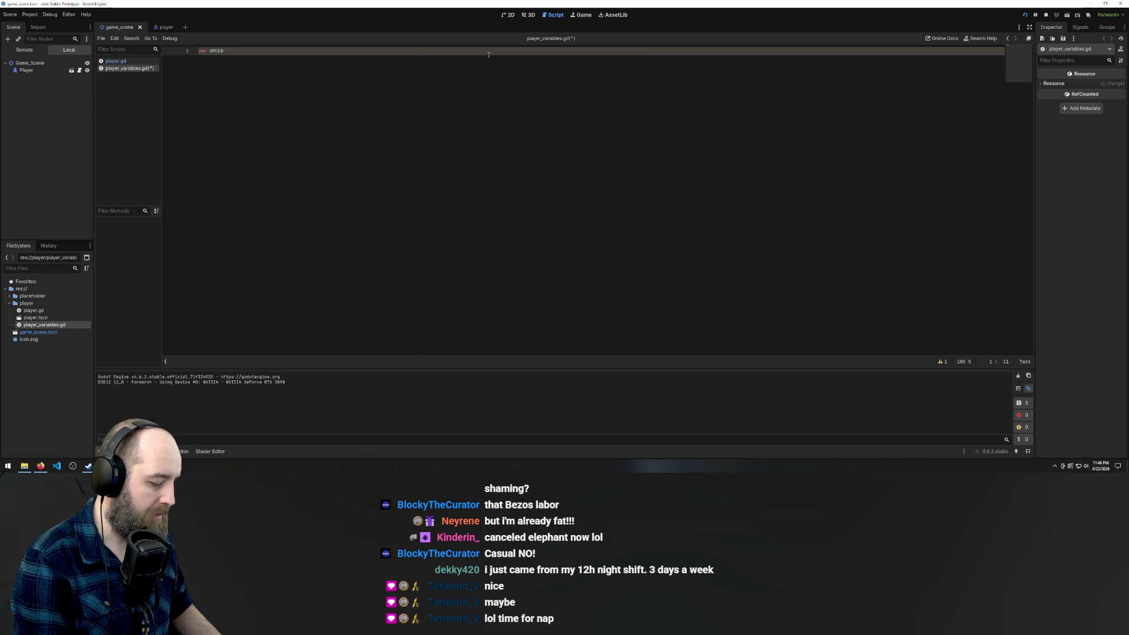
{"action": "type", "text": "00"}
{"action": "key", "text": "Return"}
{"action": "type", "text": "var W"}
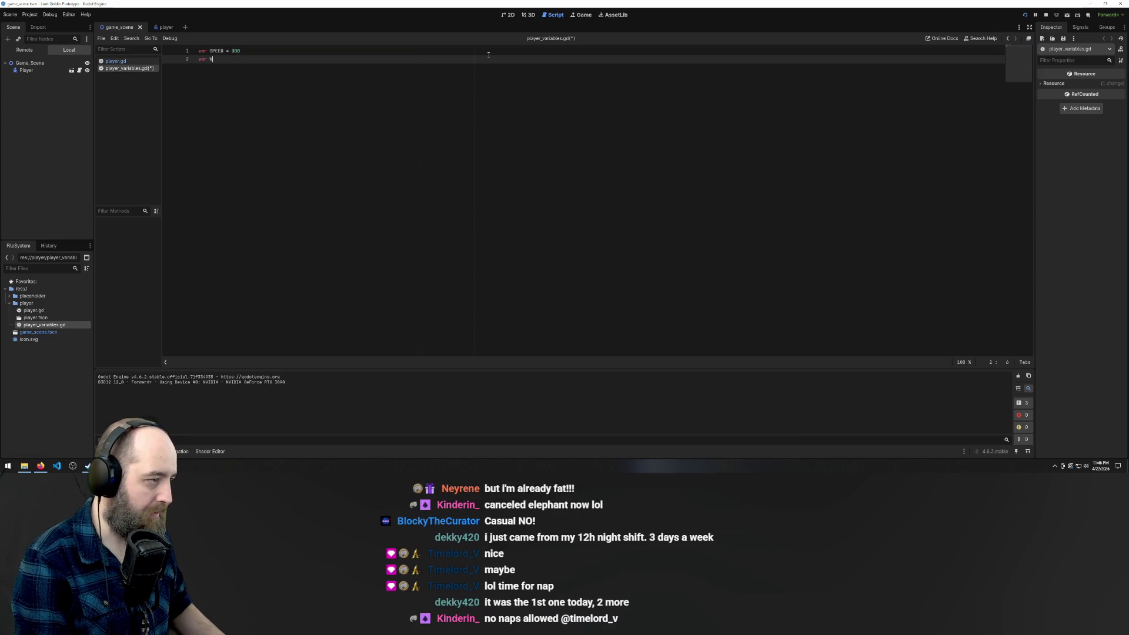
{"action": "type", "text": "EIGHT = 0"}
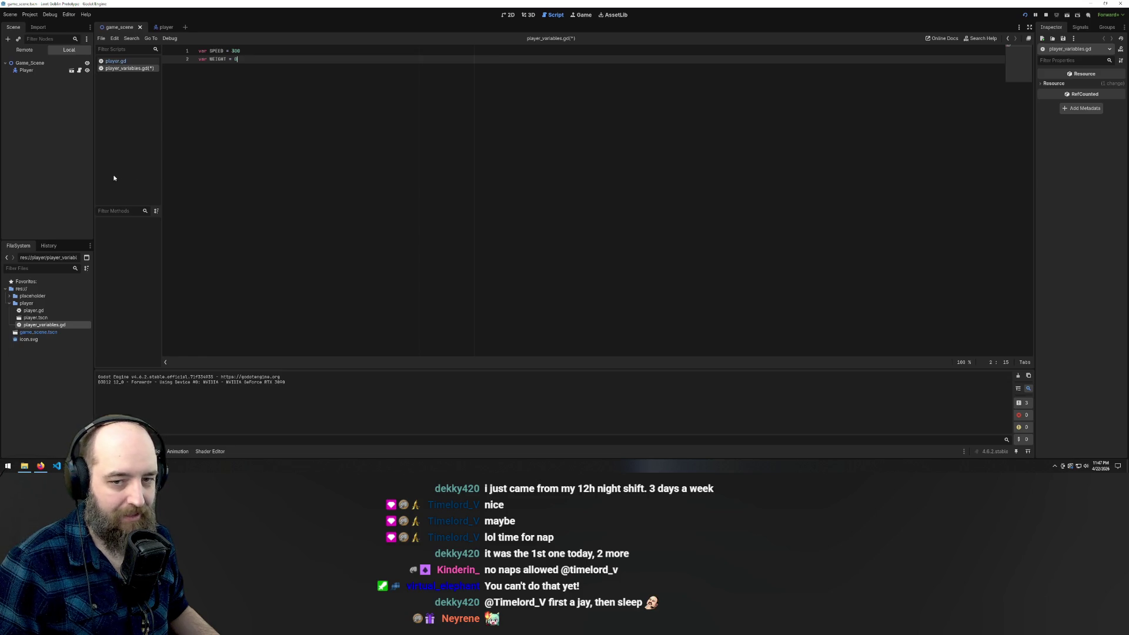
{"action": "key", "text": "ctrl+s"}
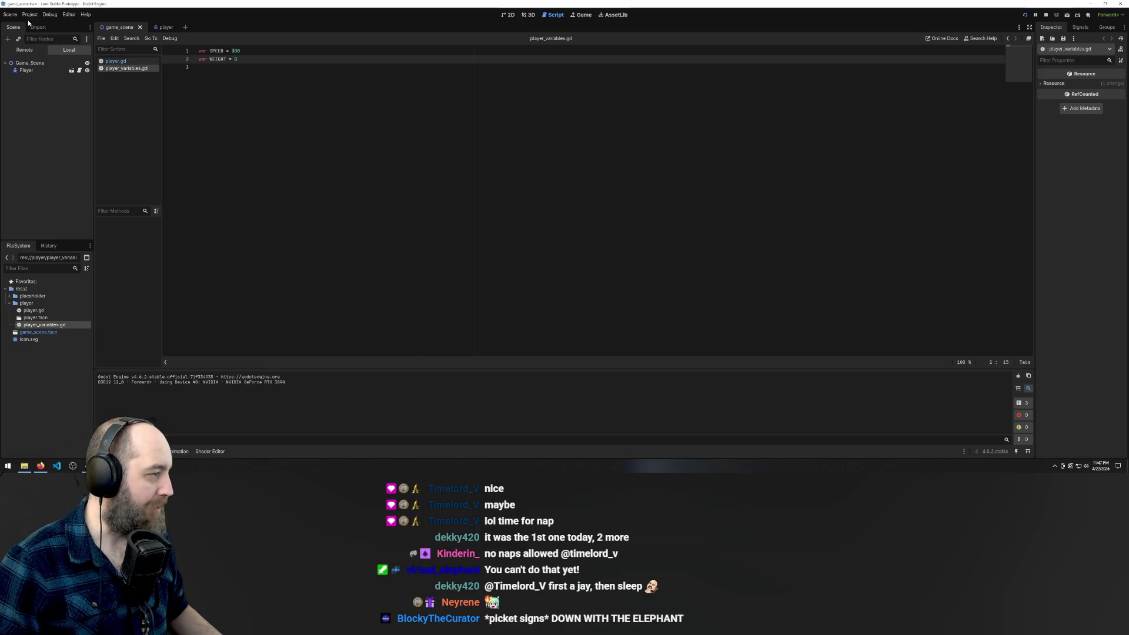
Add res://player/player_variables.gd as the PlayerVariables autoload in Project Settings' Globals
{"action": "left_click", "coordinate": [8, 15]}
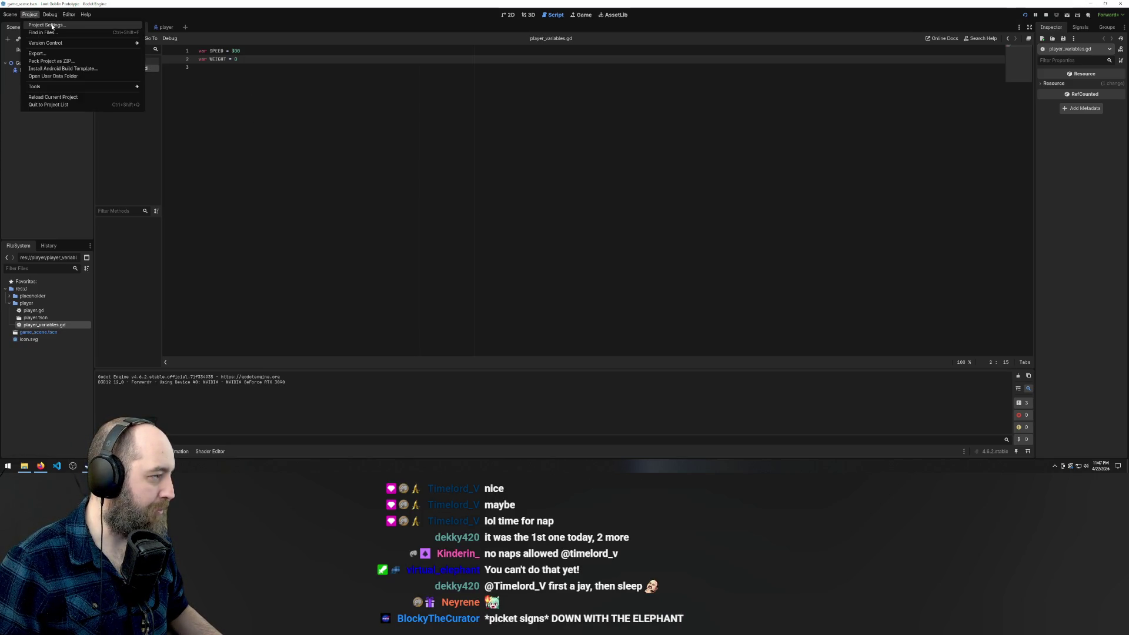
{"action": "left_click", "coordinate": [51, 26]}
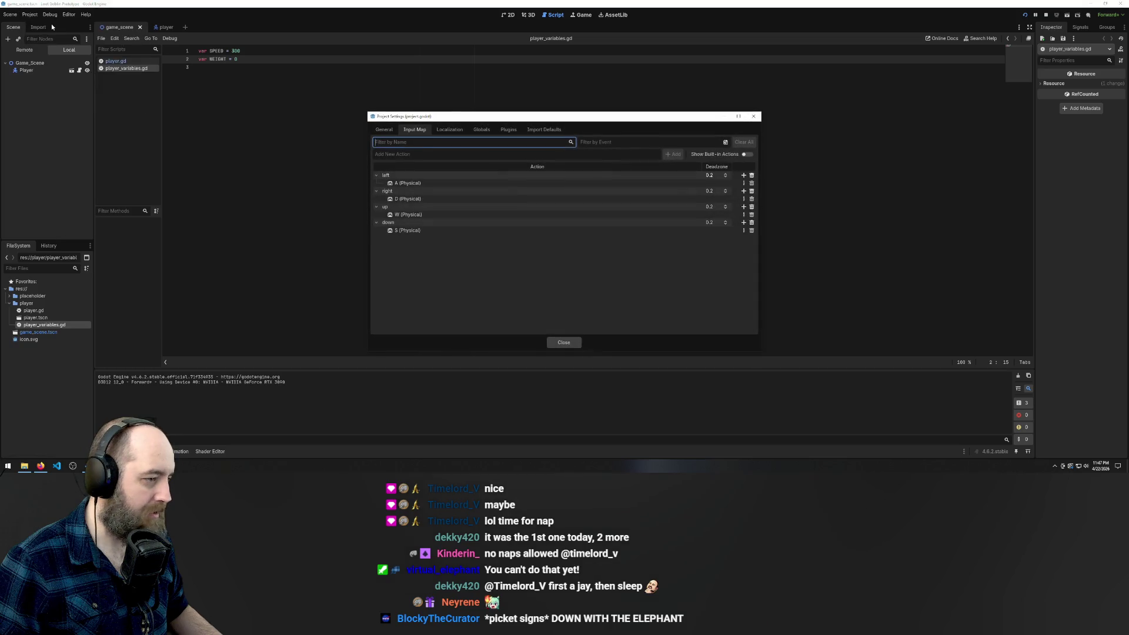
{"action": "left_click", "coordinate": [479, 130]}
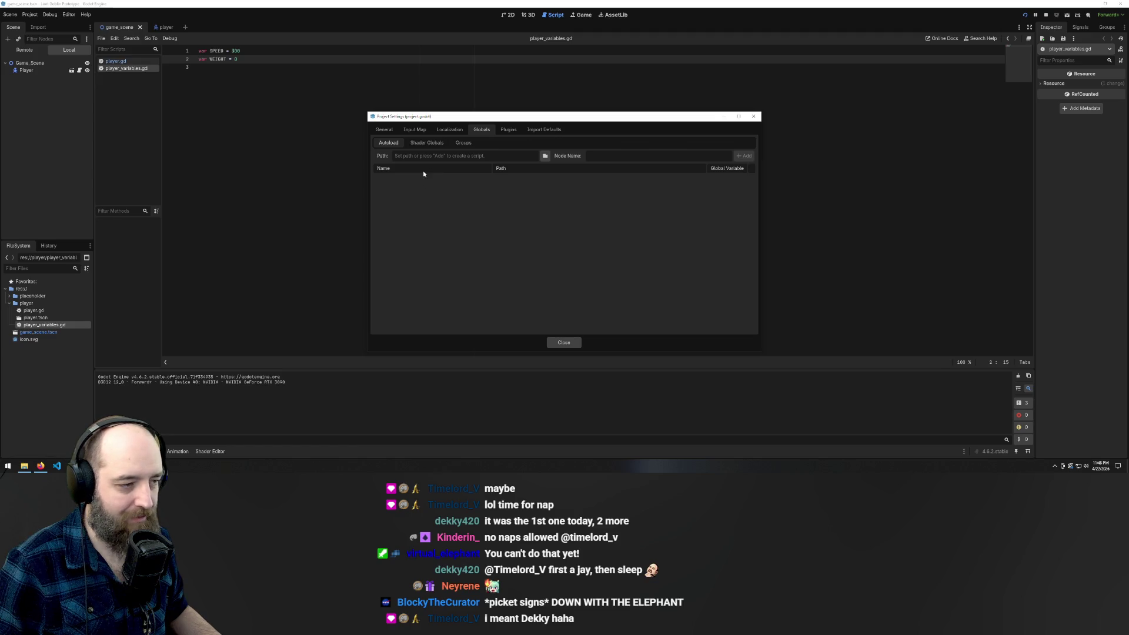
{"action": "left_click", "coordinate": [545, 155]}
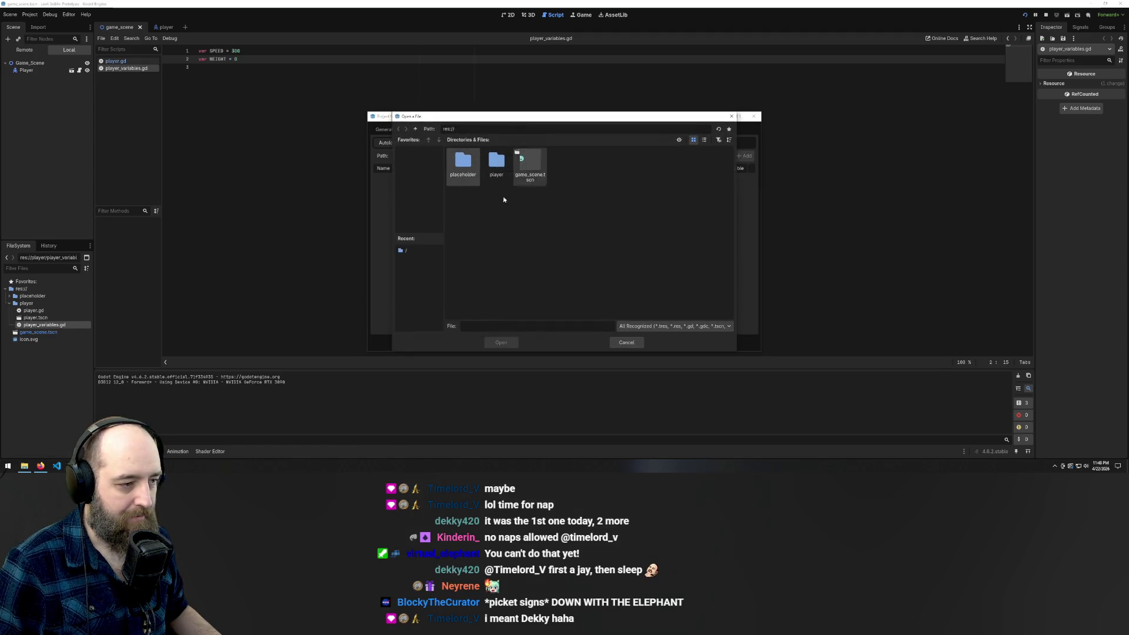
{"action": "double_click", "coordinate": [496, 161]}
{"action": "double_click", "coordinate": [529, 160]}
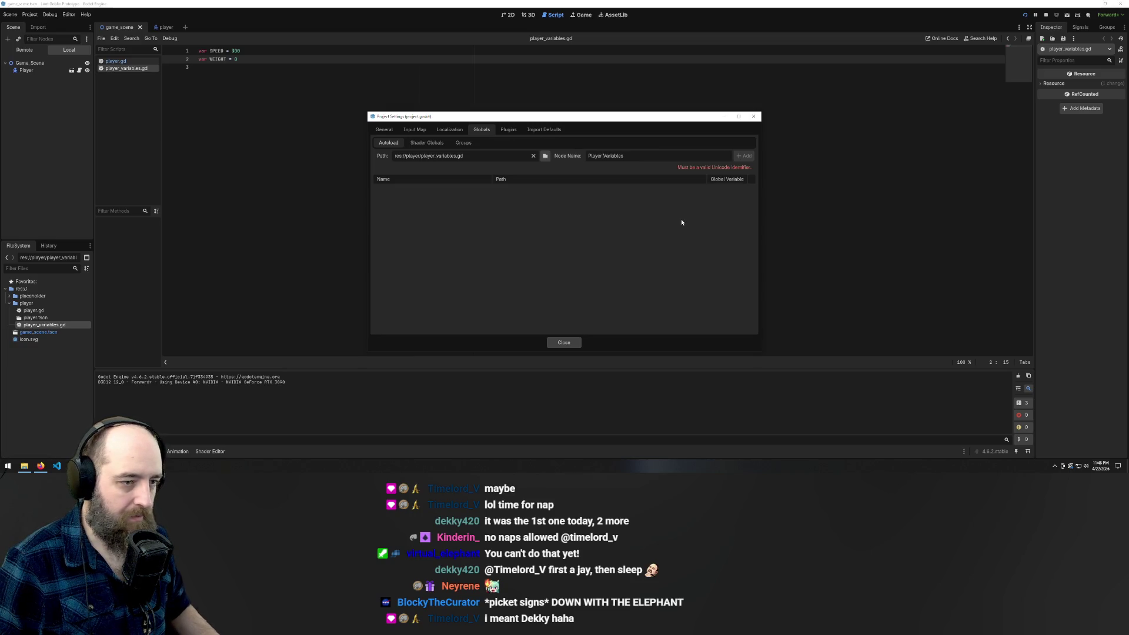
{"action": "key", "text": "BackSpace"}
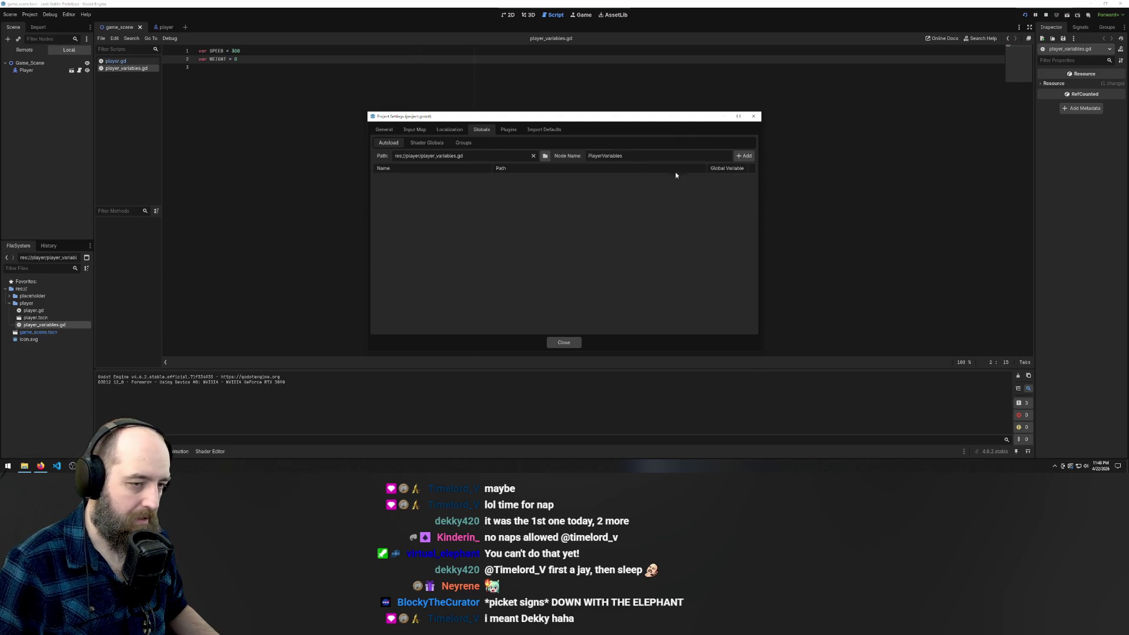
{"action": "left_click", "coordinate": [746, 156]}
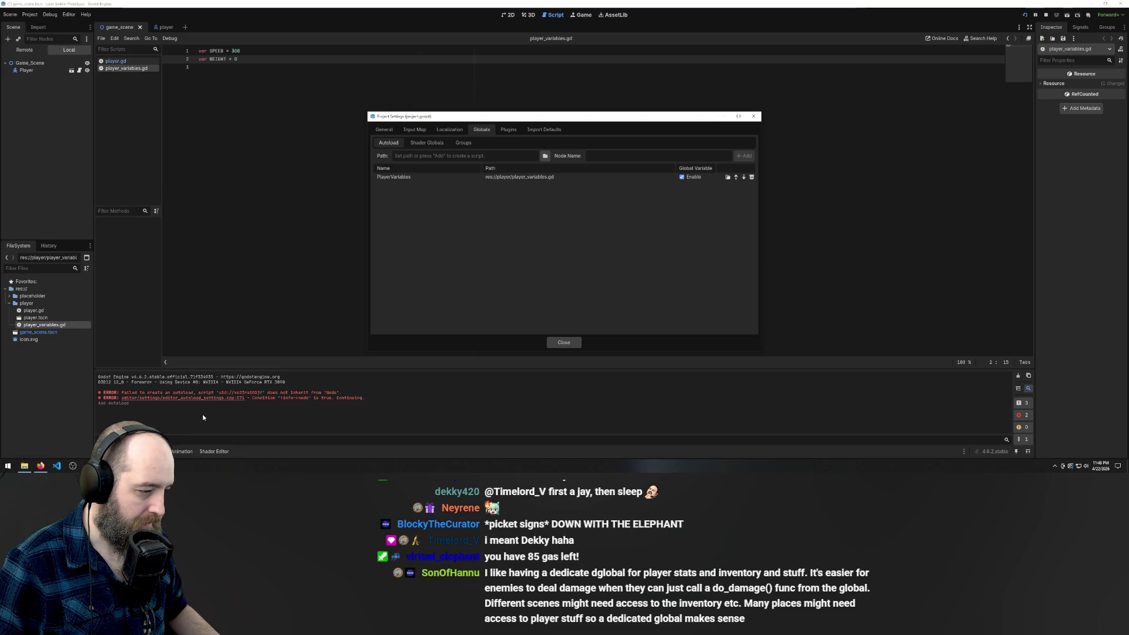
{"action": "left_click", "coordinate": [563, 342]}
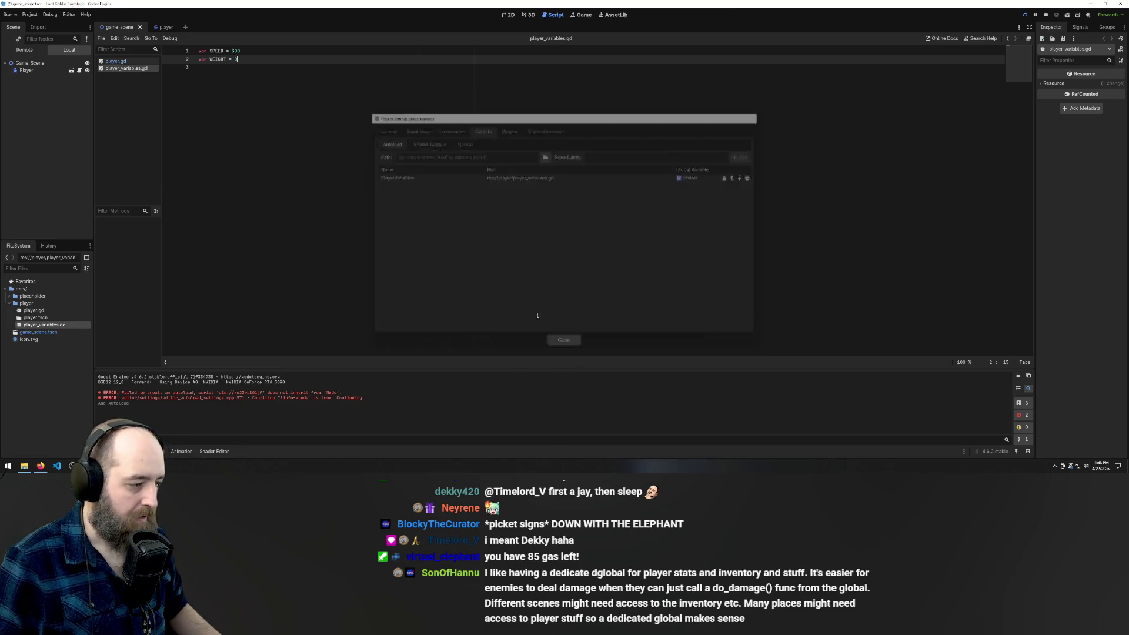
Run the project with F5 and select the Debugger error that player_variables.gd does not inherit from Node
{"action": "left_click", "coordinate": [444, 265]}
{"action": "key", "text": "F5"}
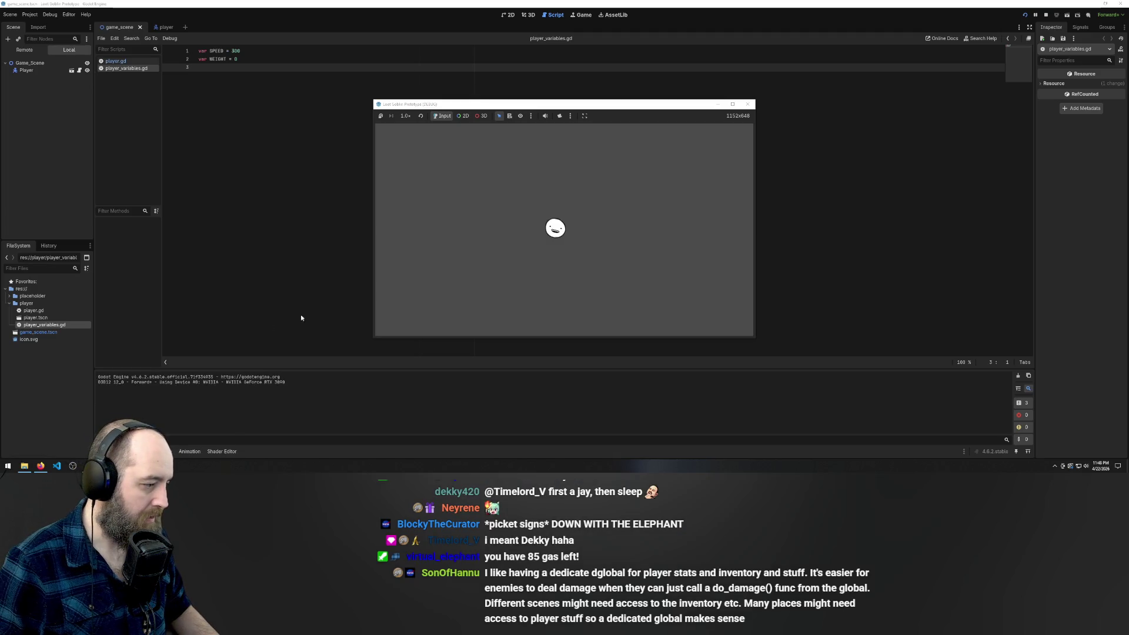
{"action": "left_click", "coordinate": [148, 369]}
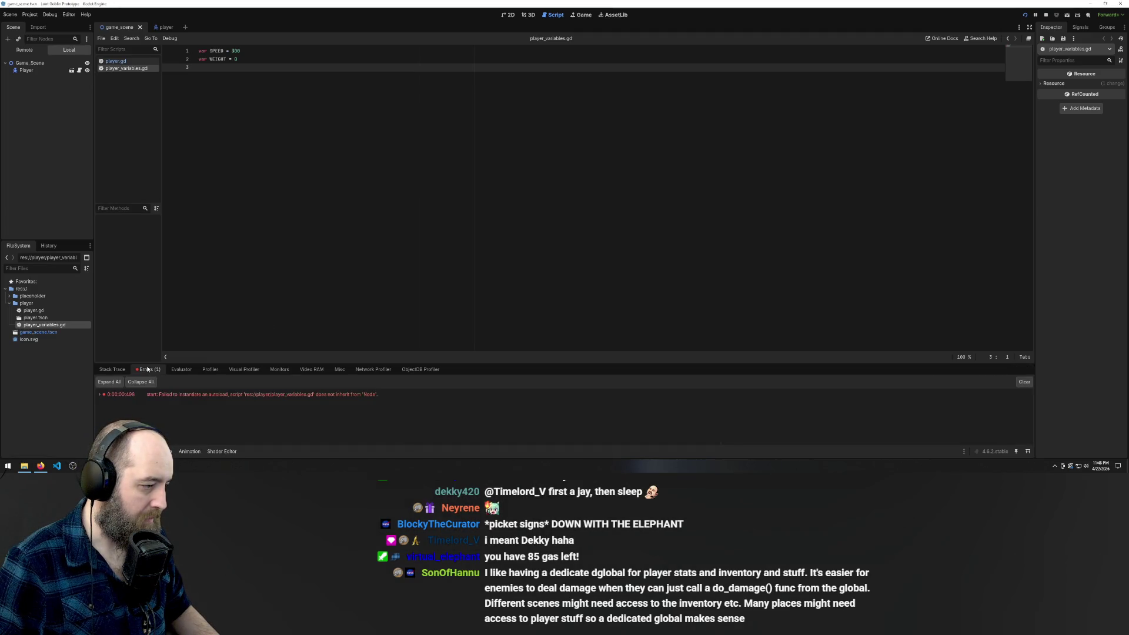
{"action": "left_click", "coordinate": [363, 394]}
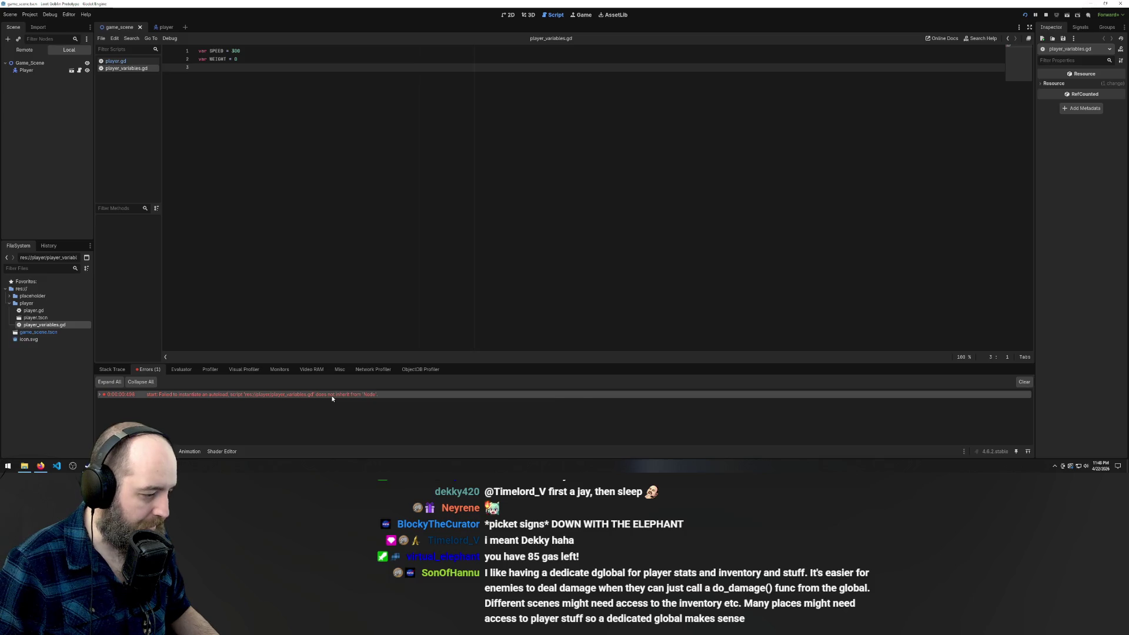
{"action": "mouse_move", "coordinate": [333, 399]}
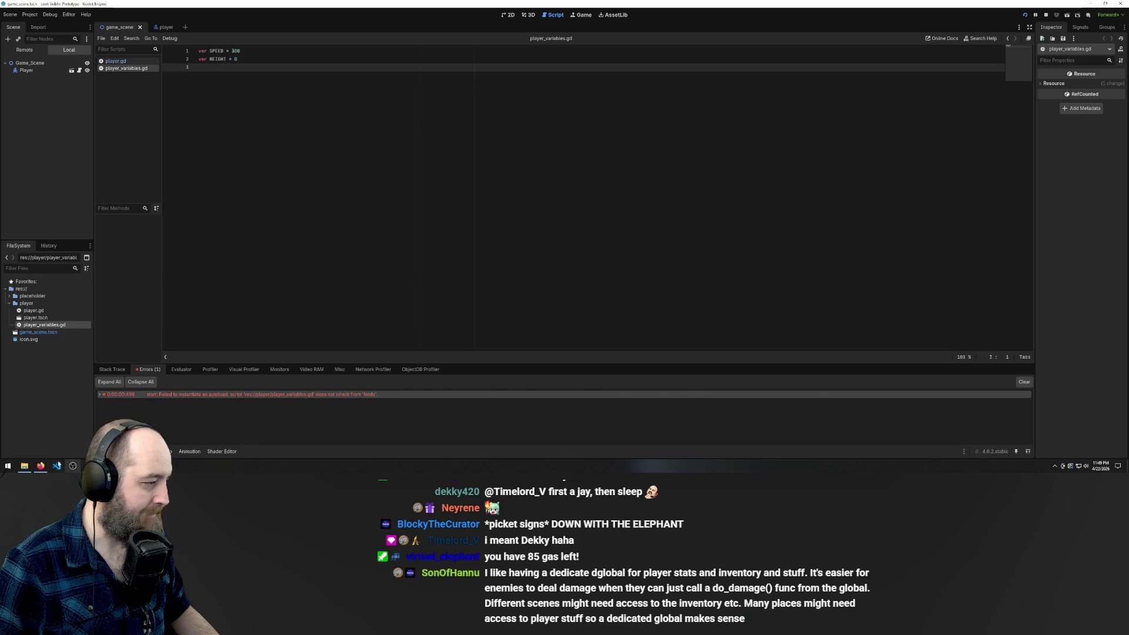
{"action": "mouse_move", "coordinate": [105, 466]}
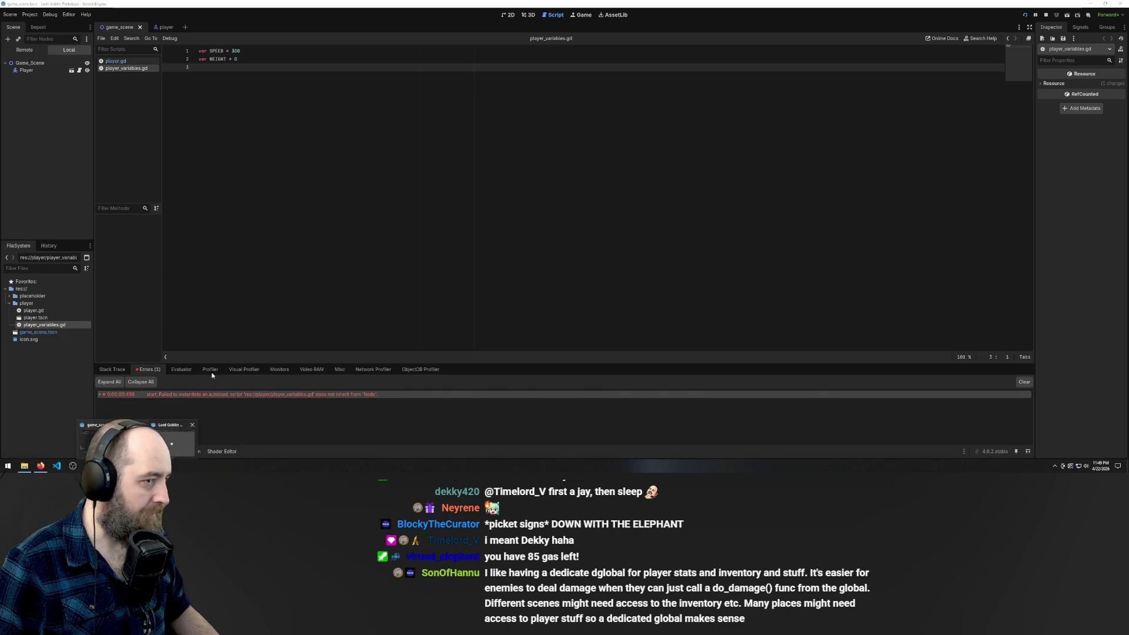
{"action": "mouse_move", "coordinate": [749, 7]}
{"action": "left_mouse_down"}
{"action": "mouse_move", "coordinate": [661, 161]}
{"action": "mouse_move", "coordinate": [704, 130]}
{"action": "mouse_move", "coordinate": [693, 135]}
{"action": "left_mouse_up"}
Close the running game and open New Game Project from the Project Manager to view its global.gd
{"action": "left_click", "coordinate": [693, 104]}
{"action": "double_click", "coordinate": [37, 76]}
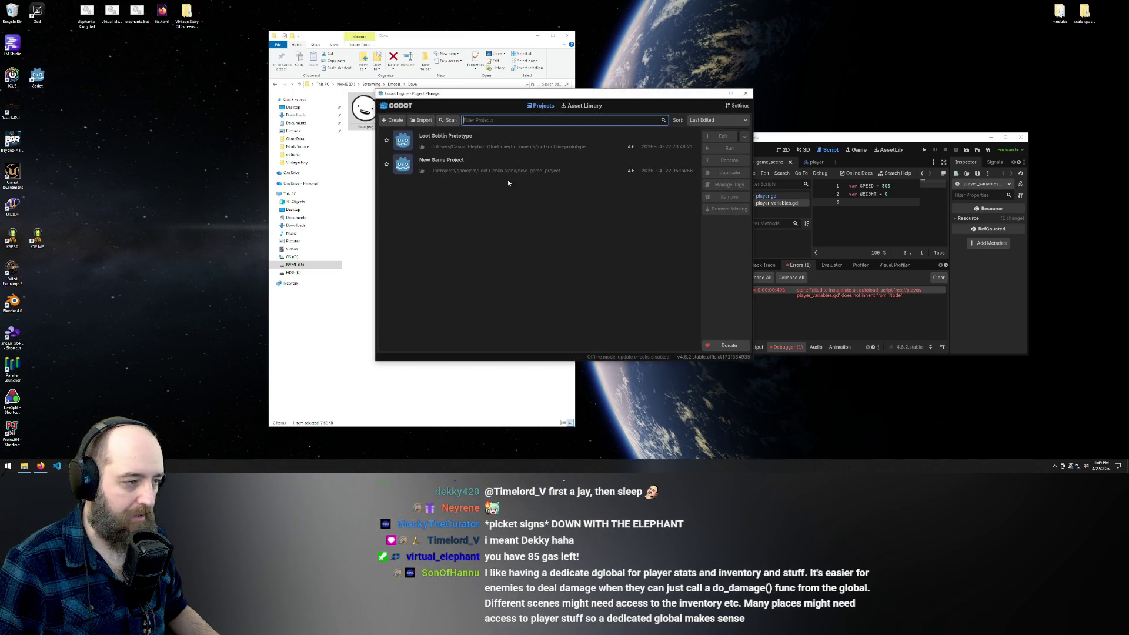
{"action": "left_click", "coordinate": [513, 163]}
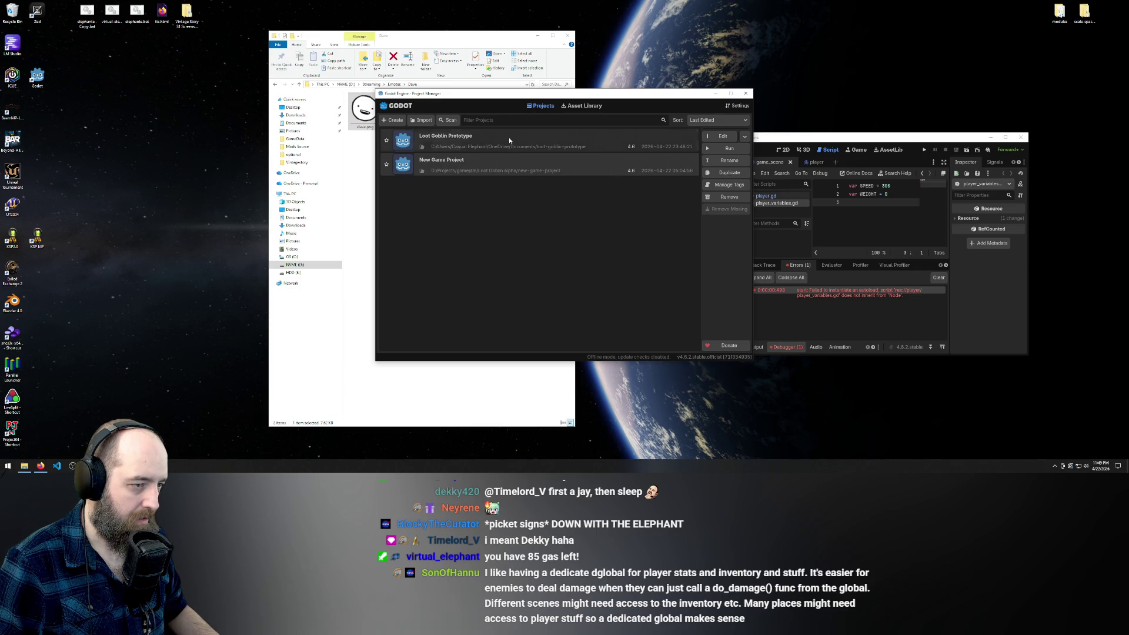
{"action": "left_click", "coordinate": [502, 168]}
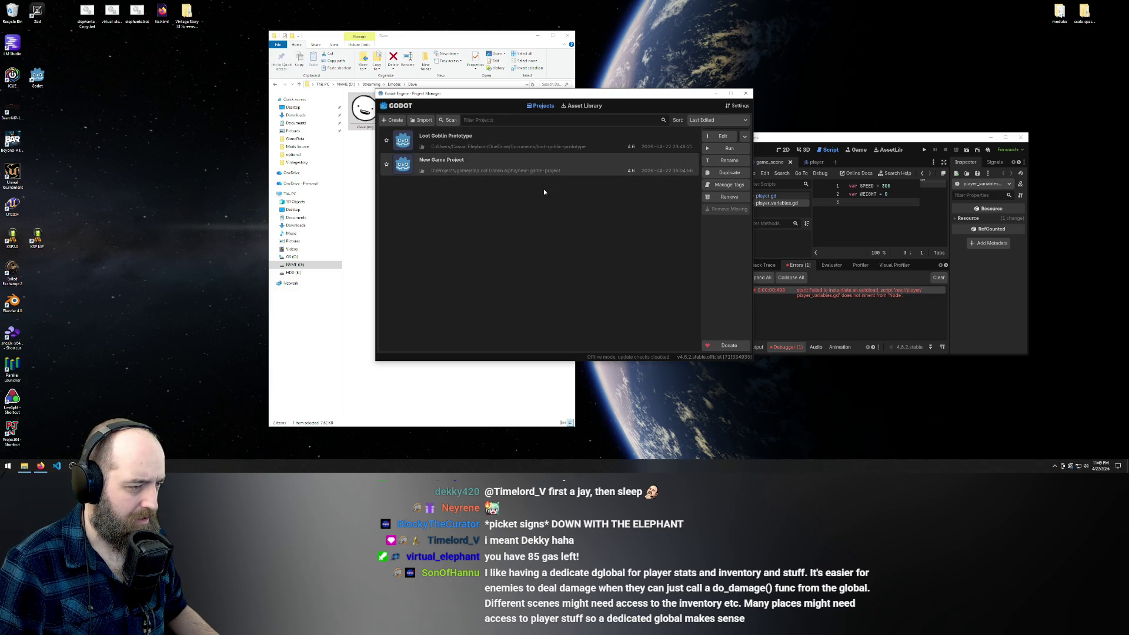
{"action": "double_click", "coordinate": [561, 164]}
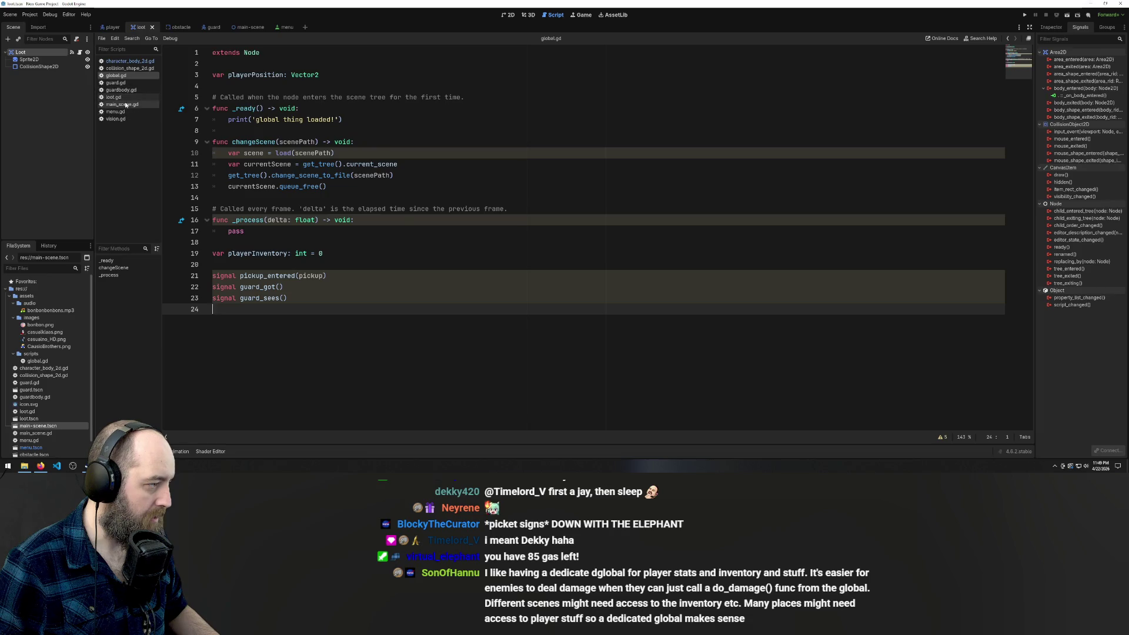
{"action": "left_click", "coordinate": [123, 89]}
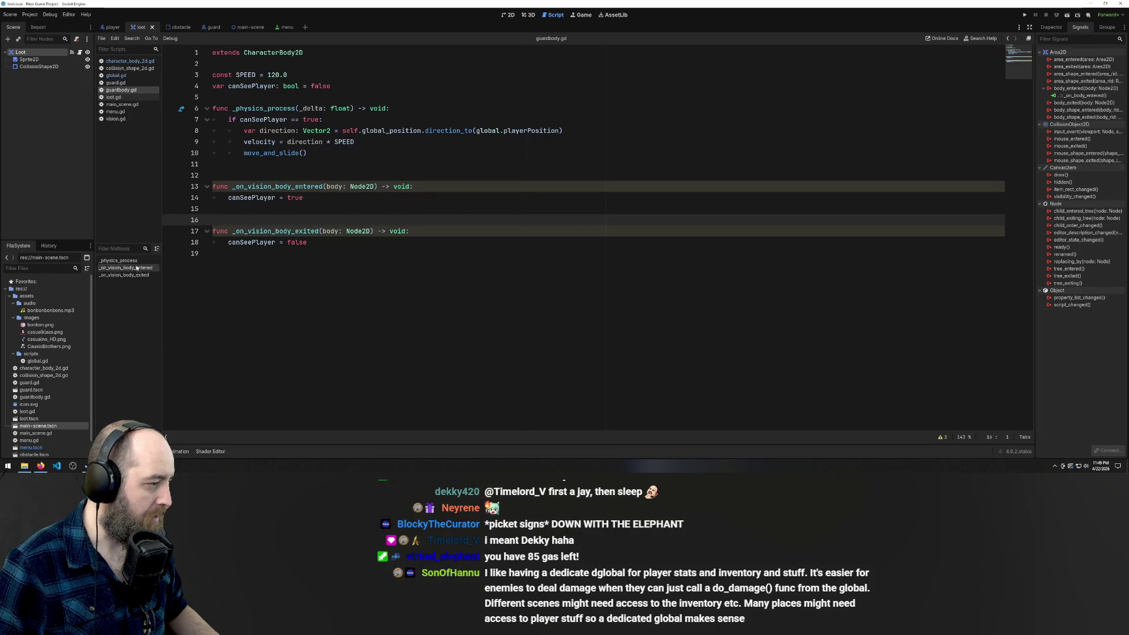
{"action": "left_click", "coordinate": [117, 75]}
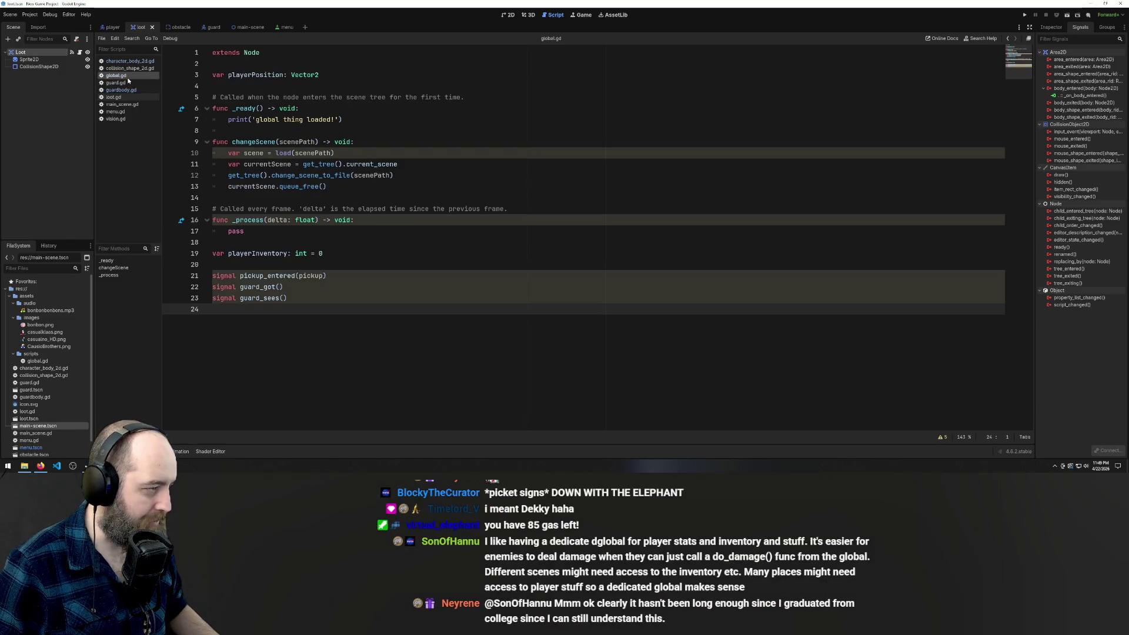
{"action": "left_click", "coordinate": [272, 52]}
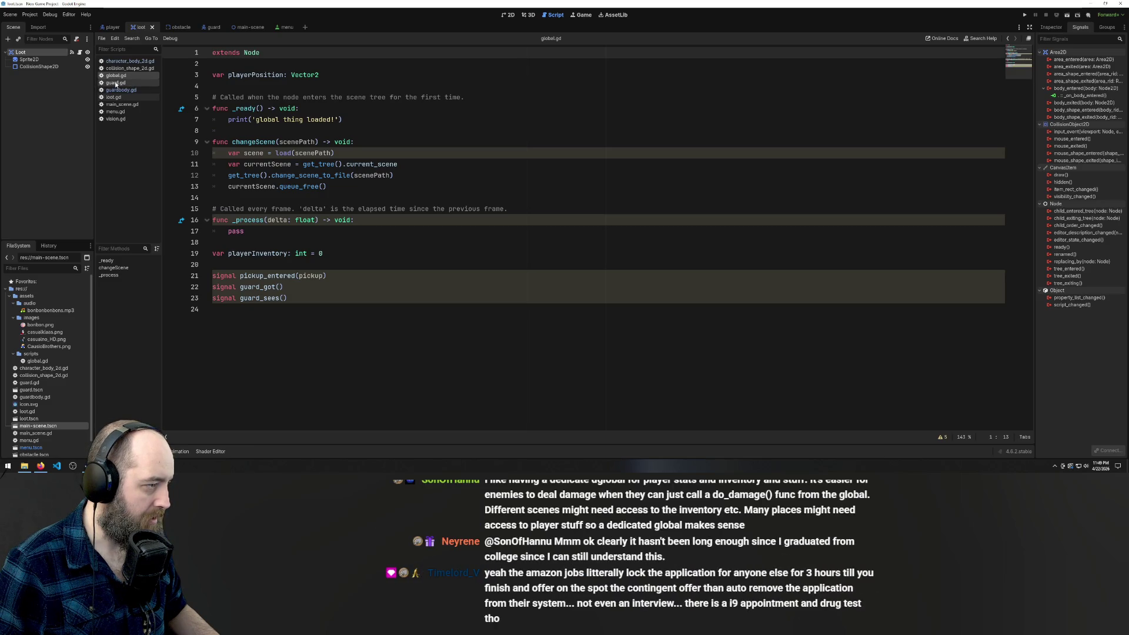
{"action": "left_click", "coordinate": [116, 83]}
{"action": "left_click", "coordinate": [117, 75]}
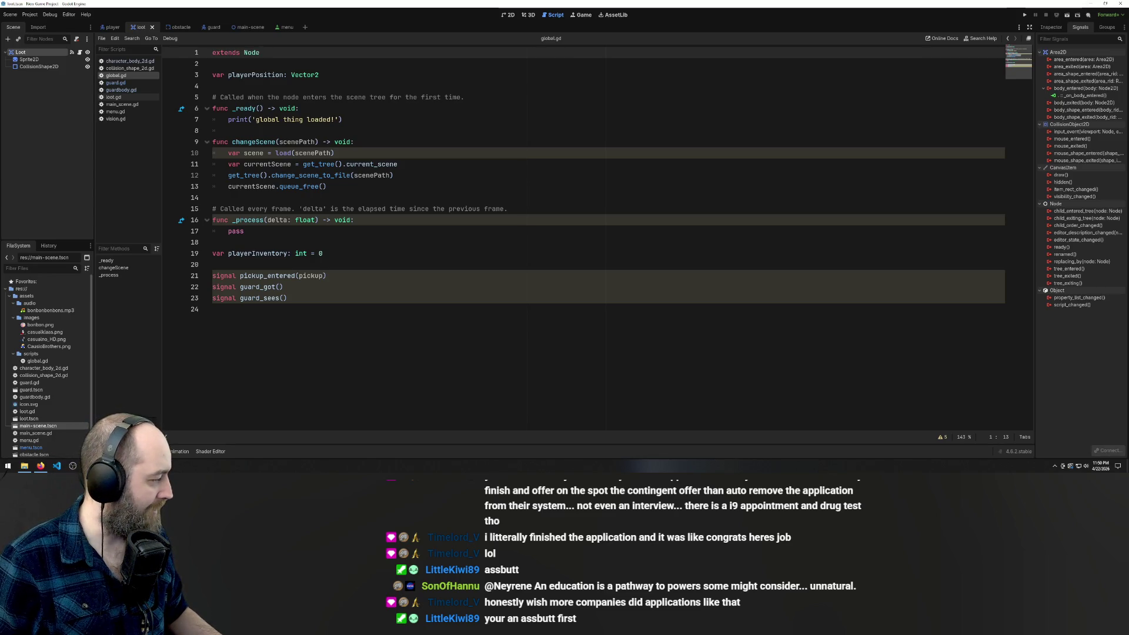
{"action": "left_click", "coordinate": [373, 123]}
{"action": "left_click_drag", "start_coordinate": [289, 54], "coordinate": [212, 53]}
{"action": "left_click", "coordinate": [1104, 4]}
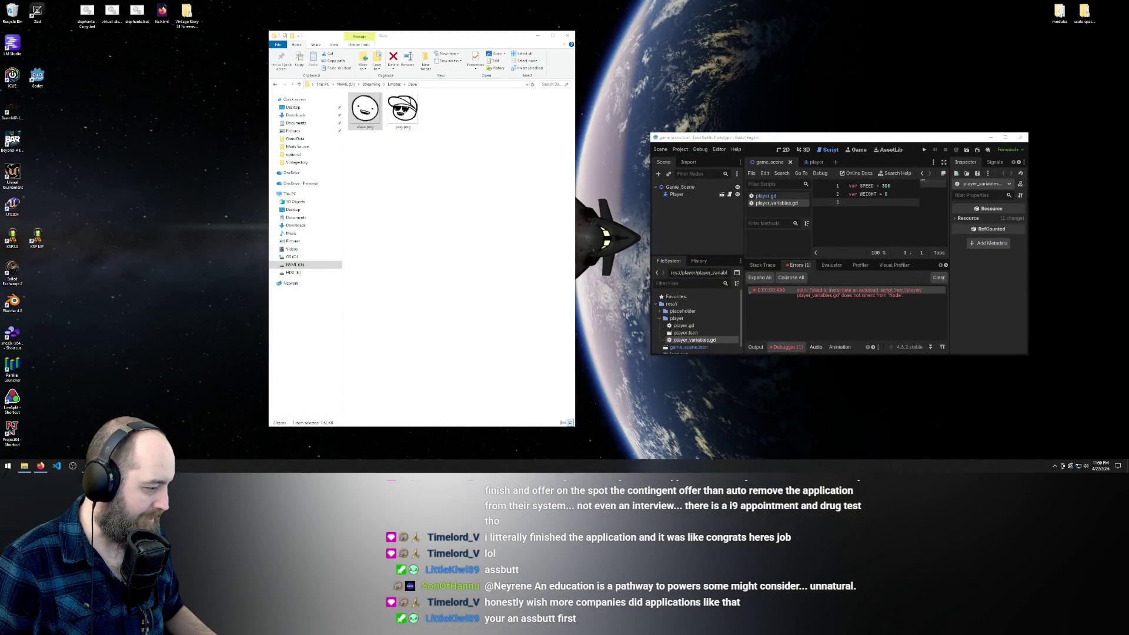
Bring the game_scene project back to full screen and insert 'extends Node' at the top of player_variables.gd
{"action": "mouse_move", "coordinate": [137, 466]}
{"action": "mouse_move", "coordinate": [108, 438]}
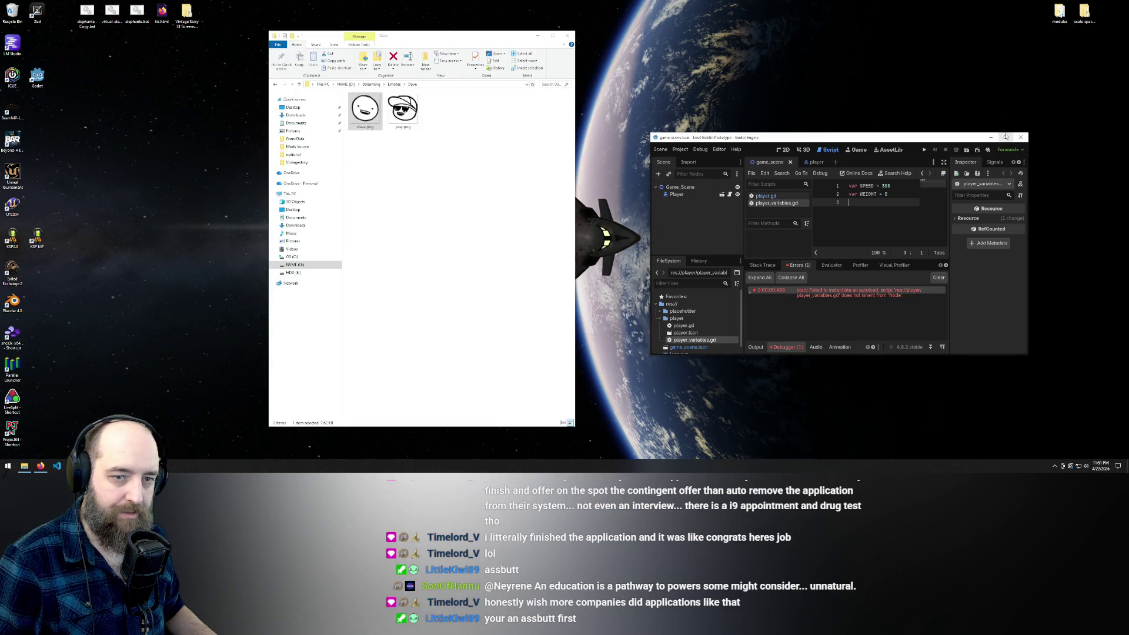
{"action": "left_click", "coordinate": [1005, 138]}
{"action": "left_click", "coordinate": [198, 51]}
{"action": "key", "text": "Return"}
{"action": "key", "text": "Return"}
{"action": "key", "text": "Up"}
{"action": "key", "text": "Up"}
{"action": "type", "text": "extends Node"}
Run the game with F5 to test the autoload, then stop it and return to player.gd
{"action": "left_click", "coordinate": [501, 174]}
{"action": "key", "text": "F5"}
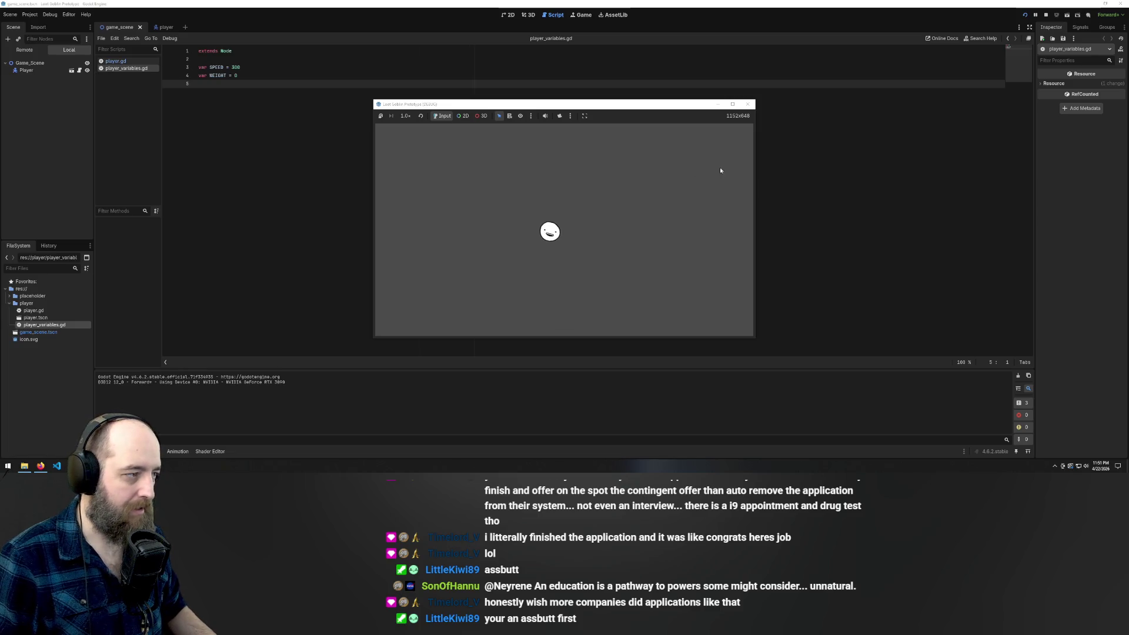
{"action": "left_click", "coordinate": [745, 104]}
{"action": "left_click", "coordinate": [117, 61]}
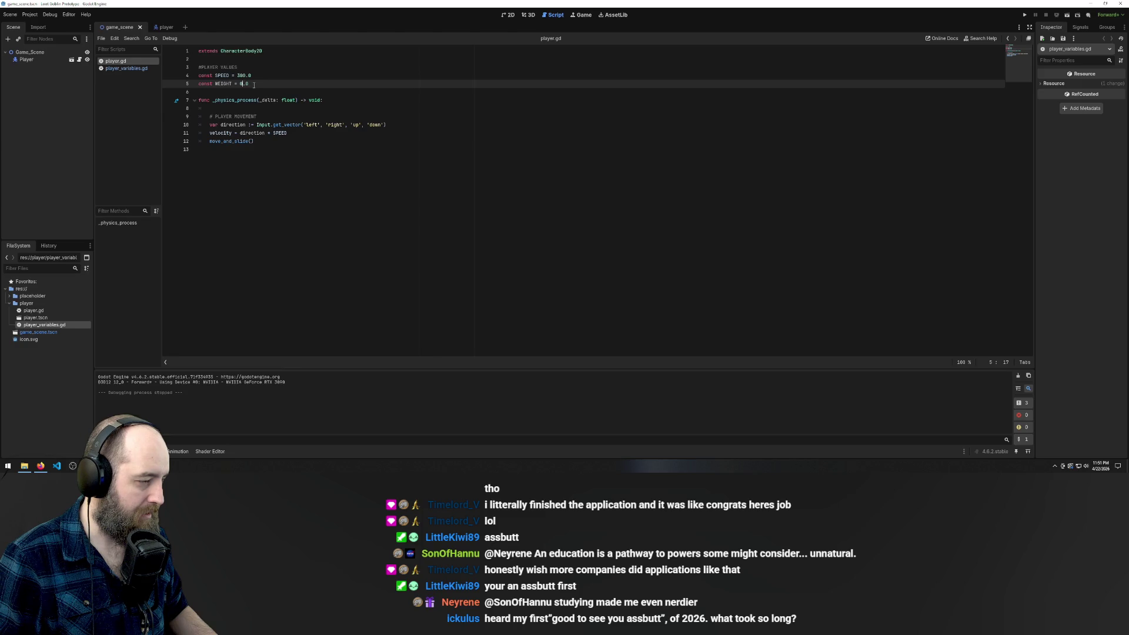
Replace the 300.0 SPEED value on line 4 of player.gd with the PlayerVariables autoload
{"action": "left_click_drag", "start_coordinate": [254, 76], "coordinate": [237, 76]}
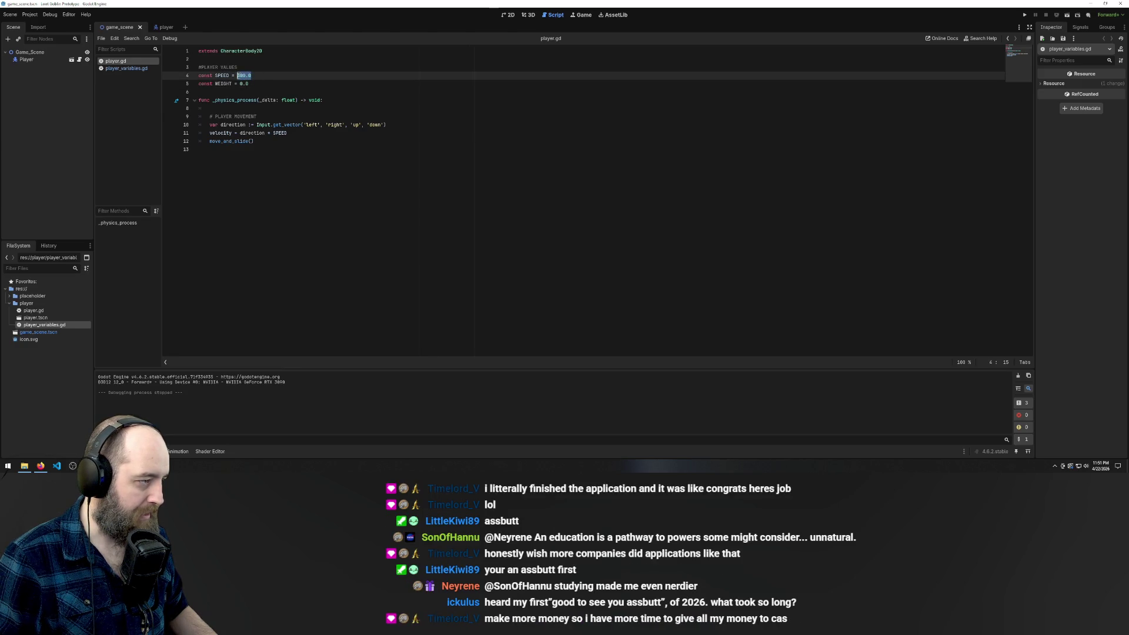
{"action": "type", "text": "glob"}
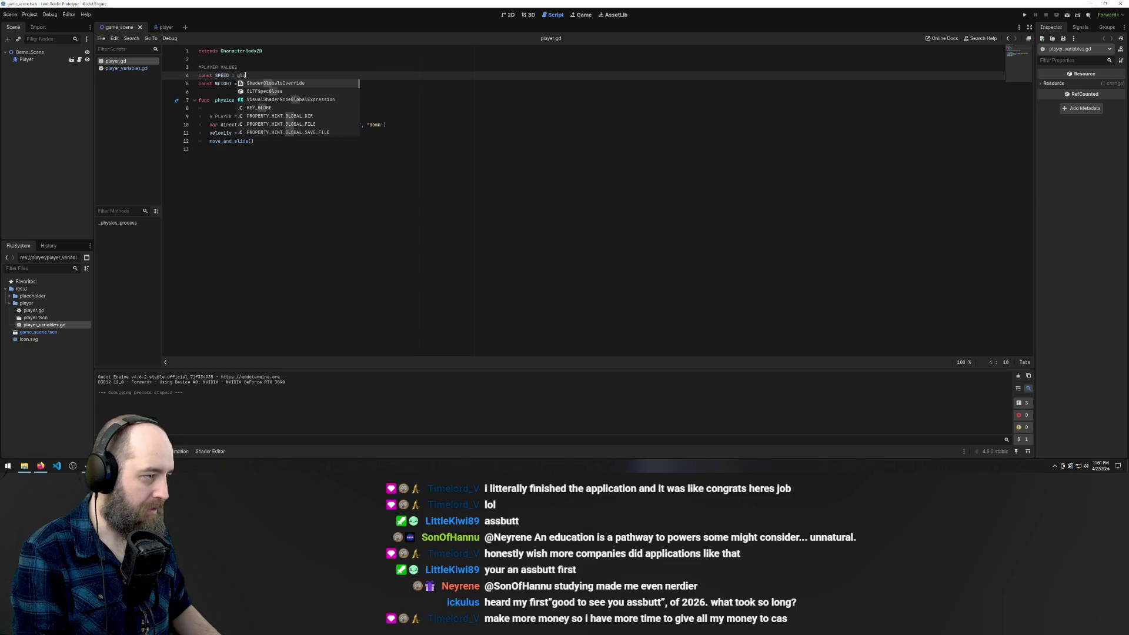
{"action": "key", "text": "BackSpace"}
{"action": "key", "text": "BackSpace"}
{"action": "key", "text": "BackSpace"}
{"action": "type", "text": "pla"}
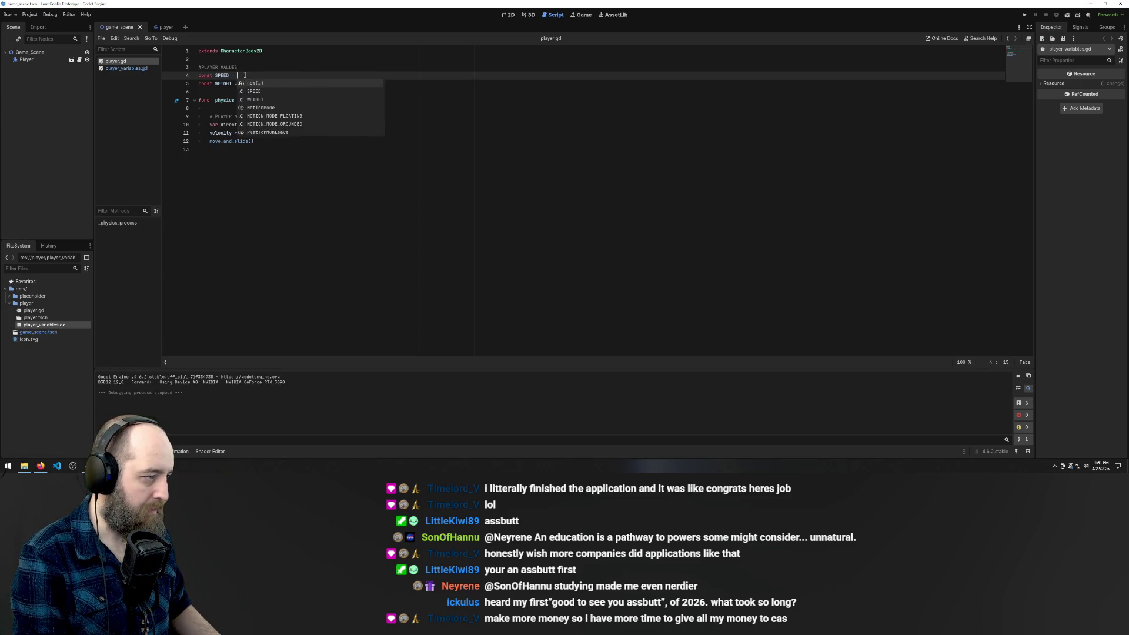
{"action": "type", "text": "yer"}
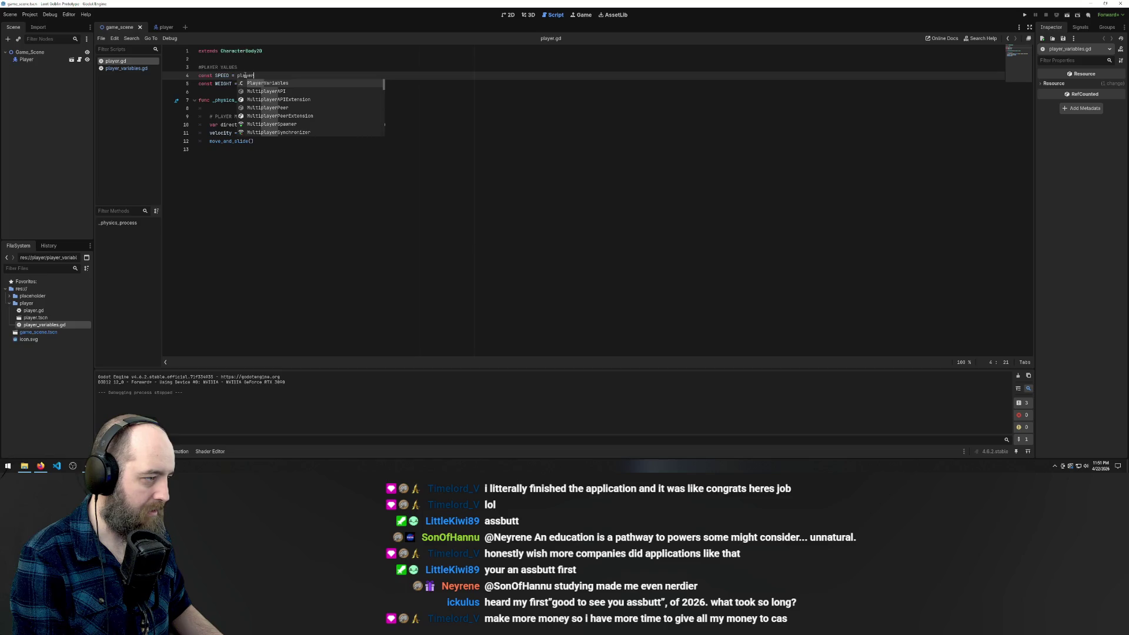
{"action": "key", "text": "Return"}
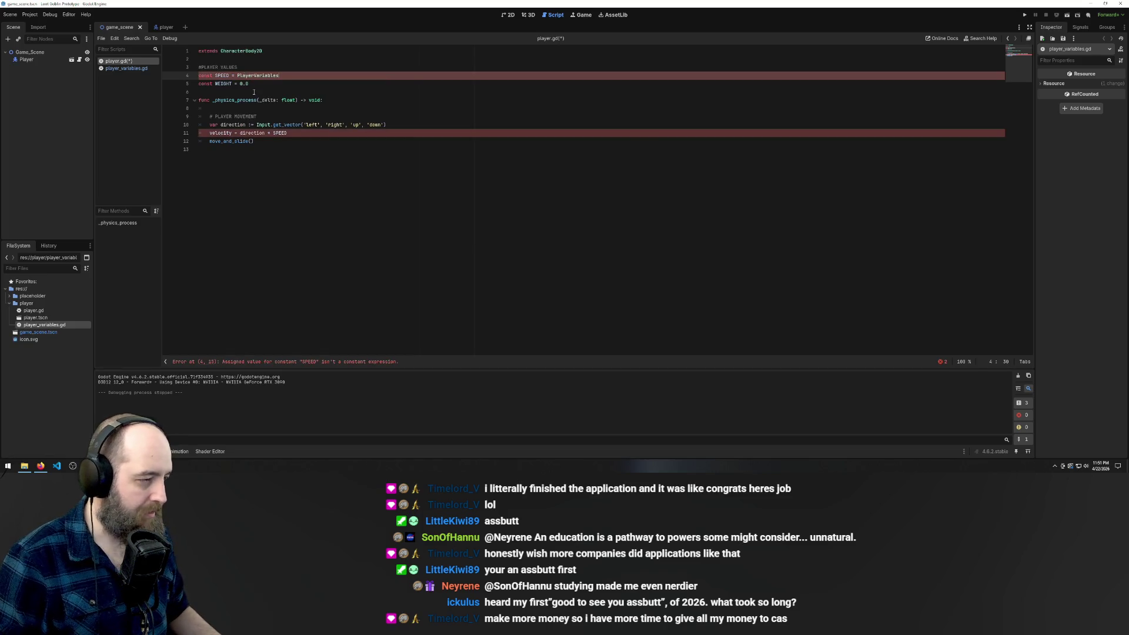
{"action": "right_click", "coordinate": [46, 324]}
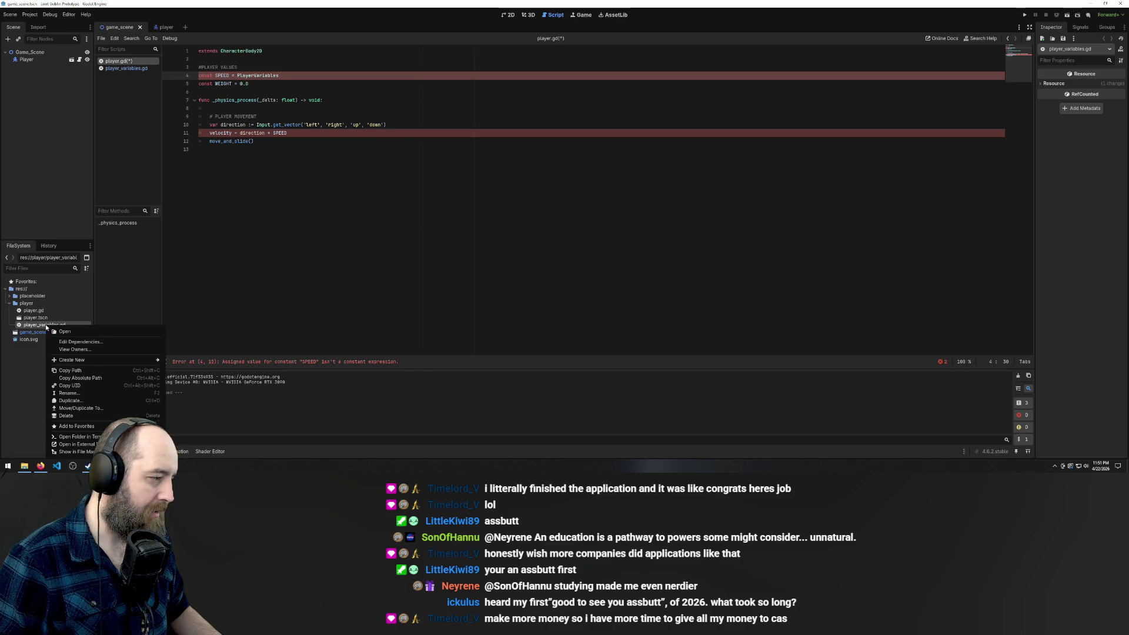
Rename player_variables.gd to player_data.gd in the FileSystem dock
{"action": "left_click", "coordinate": [89, 393]}
{"action": "type", "text": "player_dat"}
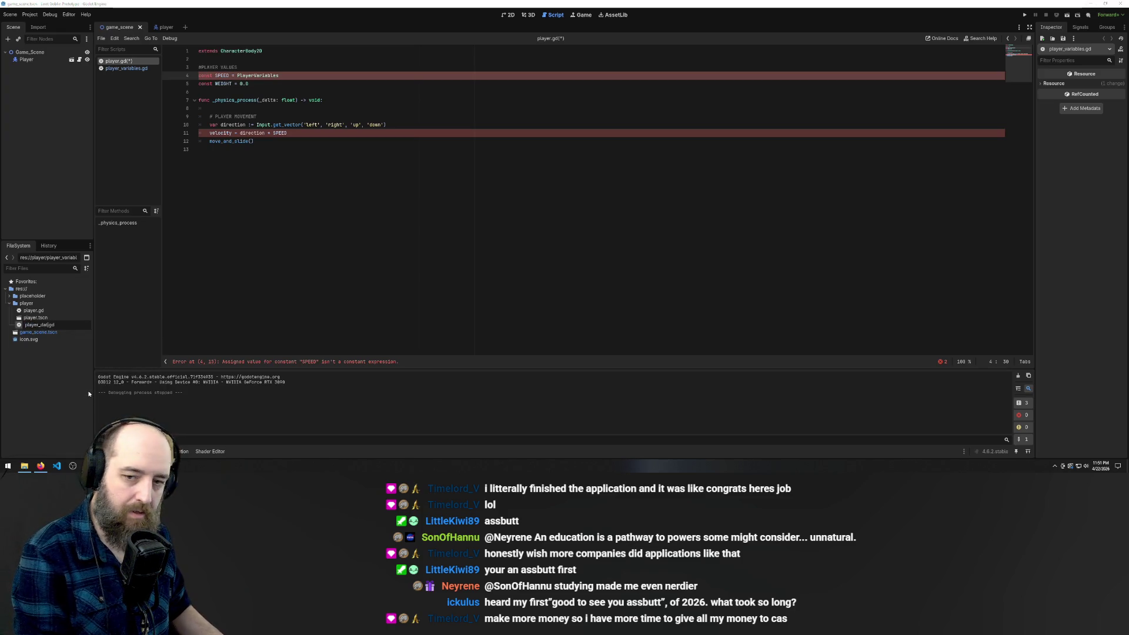
{"action": "type", "text": "a"}
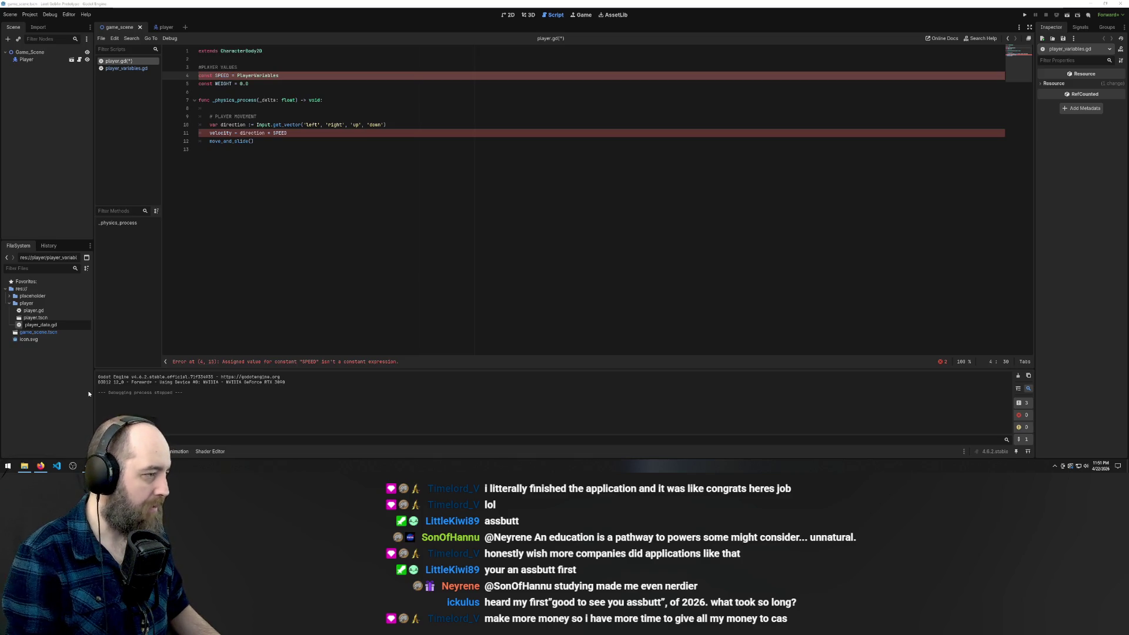
{"action": "key", "text": "Return"}
{"action": "left_click", "coordinate": [226, 76]}
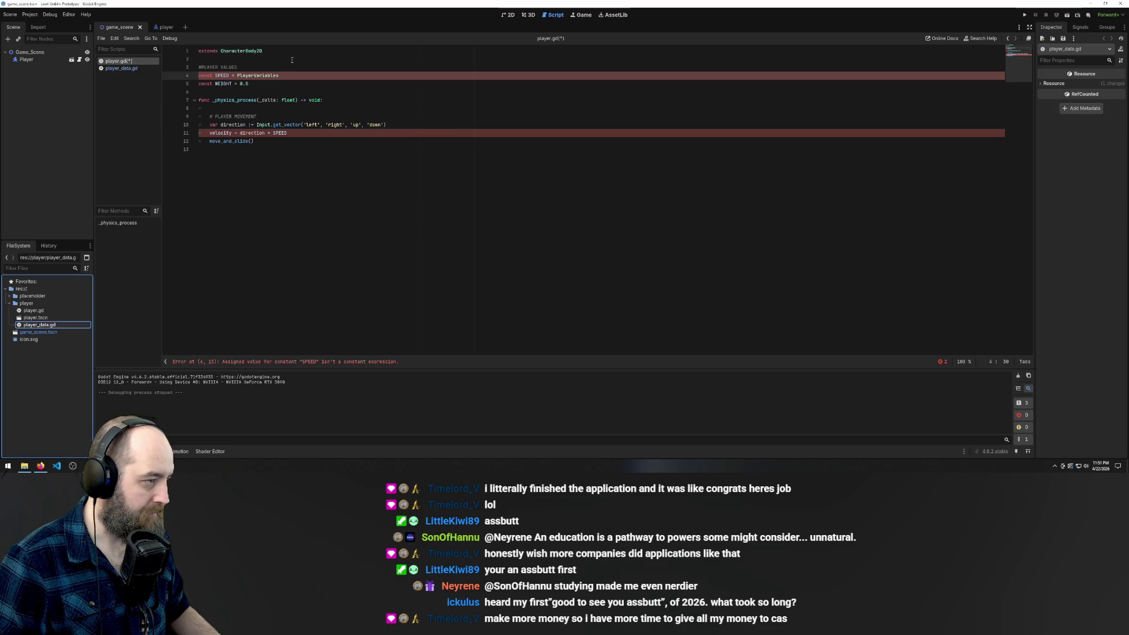
{"action": "left_click_drag", "start_coordinate": [286, 75], "coordinate": [239, 76]}
Delete the #PLAYER VALUES comment, SPEED and WEIGHT lines and the blank line, then save player.gd
{"action": "key", "text": "BackSpace"}
{"action": "key", "text": "BackSpace"}
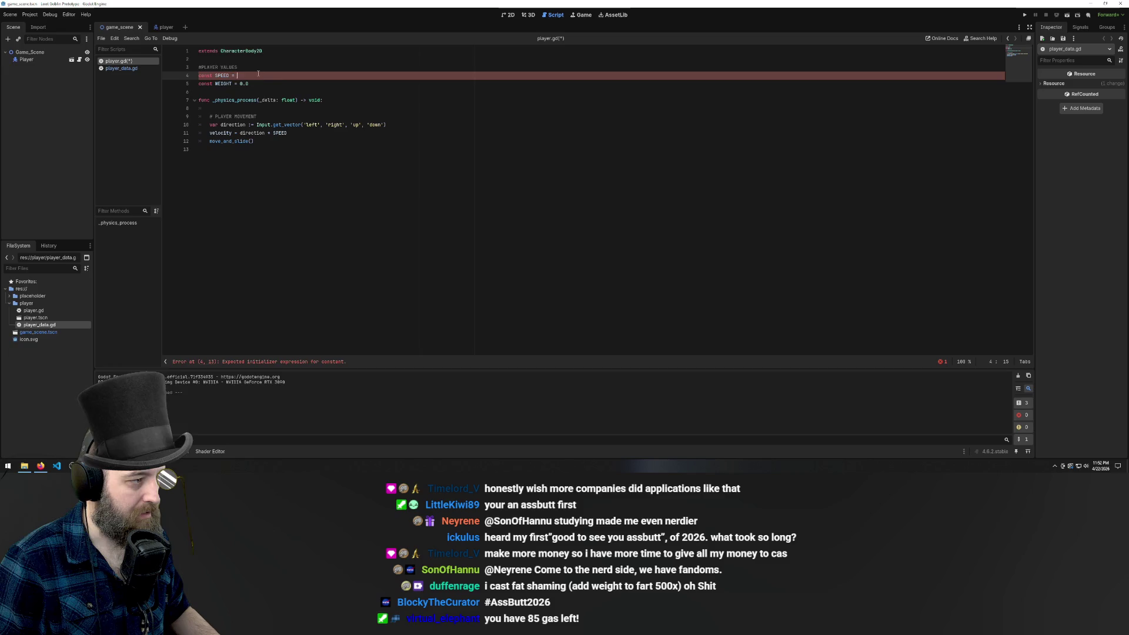
{"action": "left_click_drag", "start_coordinate": [281, 82], "coordinate": [59, 68]}
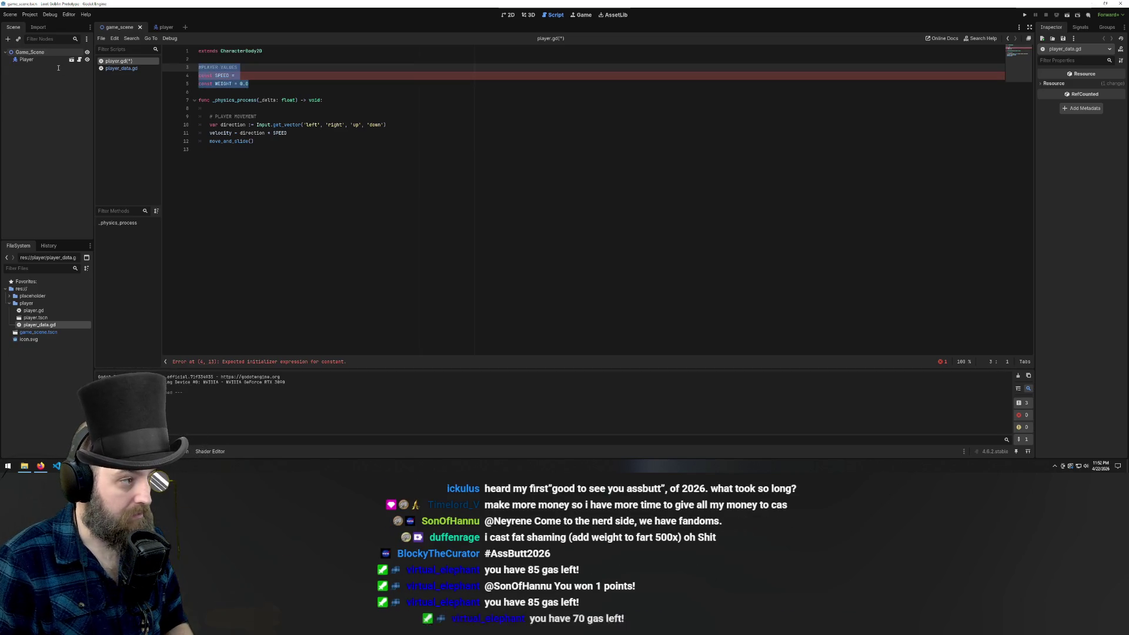
{"action": "key", "text": "BackSpace"}
{"action": "key", "text": "BackSpace"}
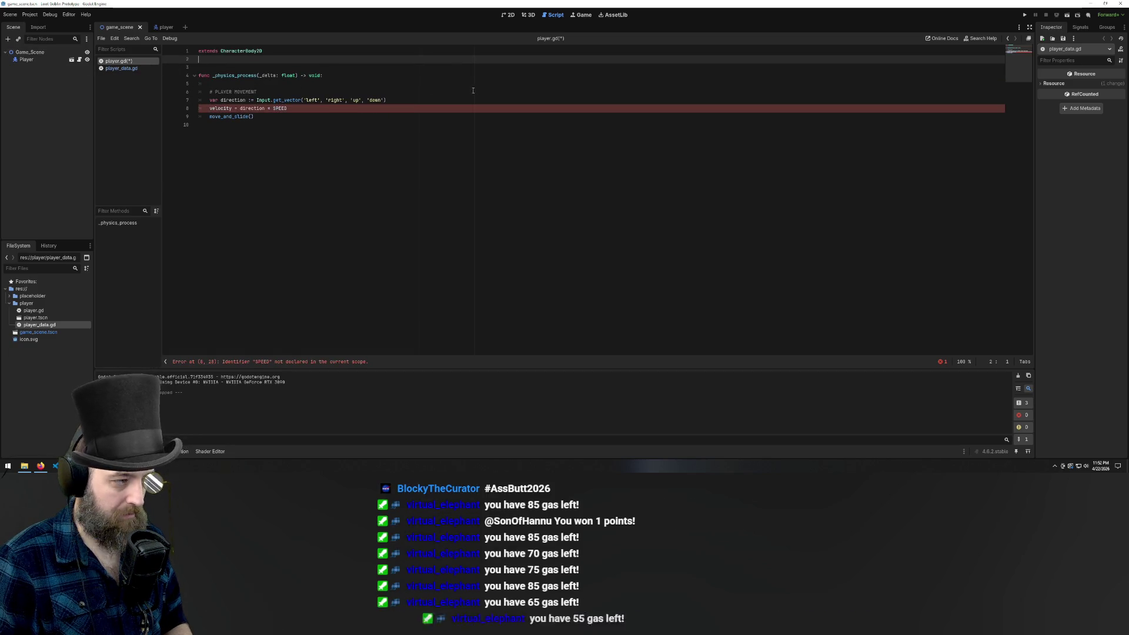
{"action": "key", "text": "BackSpace"}
{"action": "key", "text": "ctrl+End"}
{"action": "key", "text": "ctrl+s"}
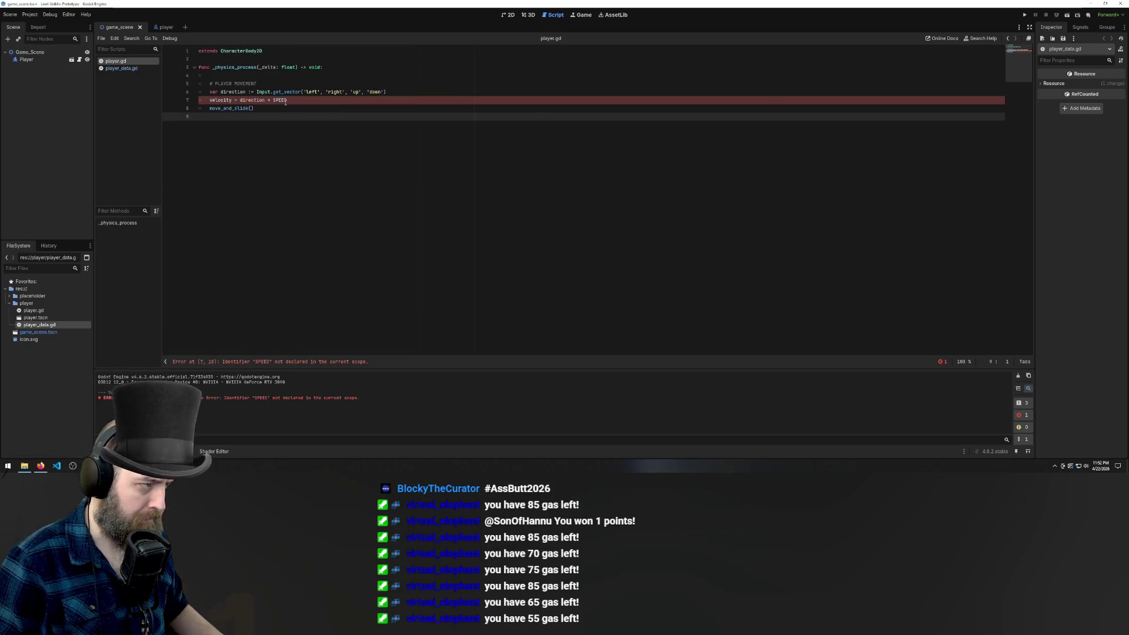
{"action": "left_click_drag", "start_coordinate": [303, 99], "coordinate": [272, 101]}
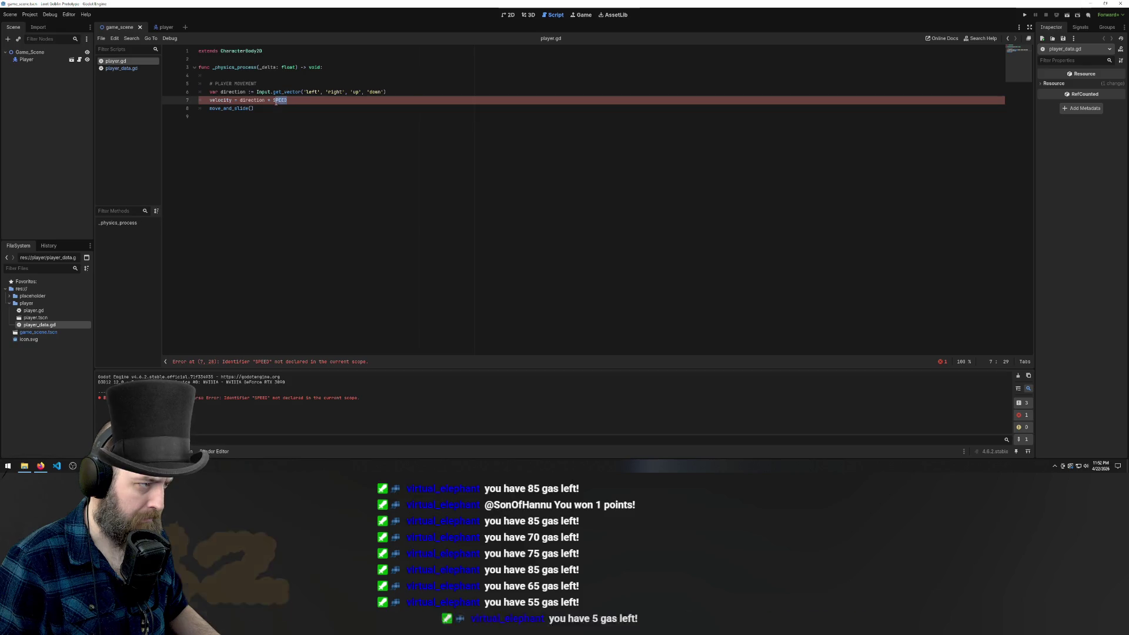
{"action": "left_click", "coordinate": [15, 15]}
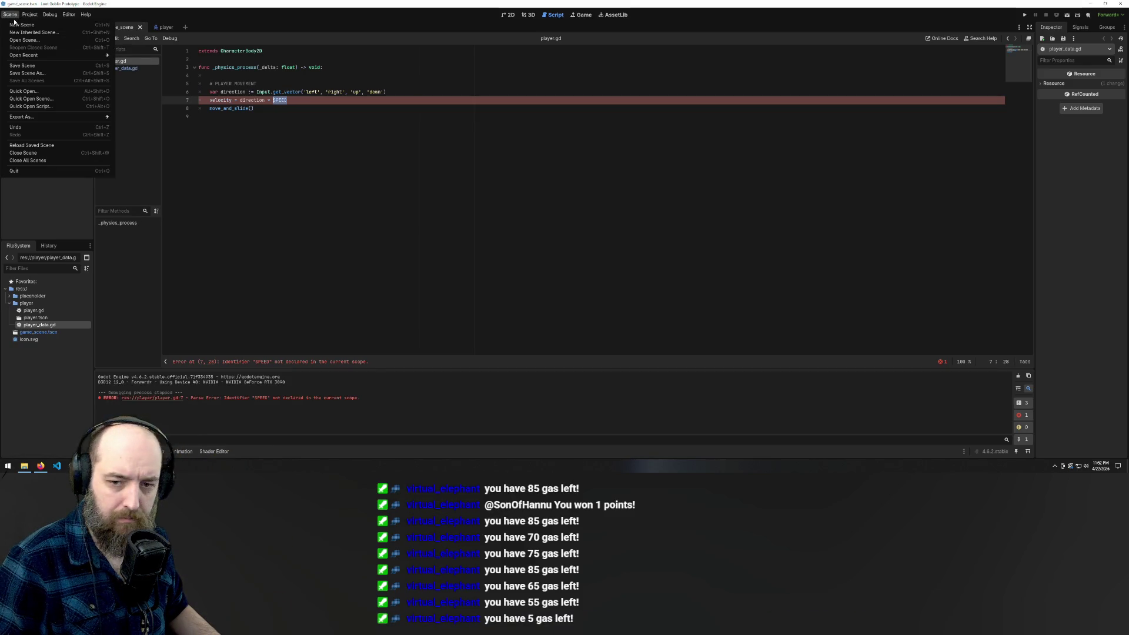
{"action": "key", "text": "Escape"}
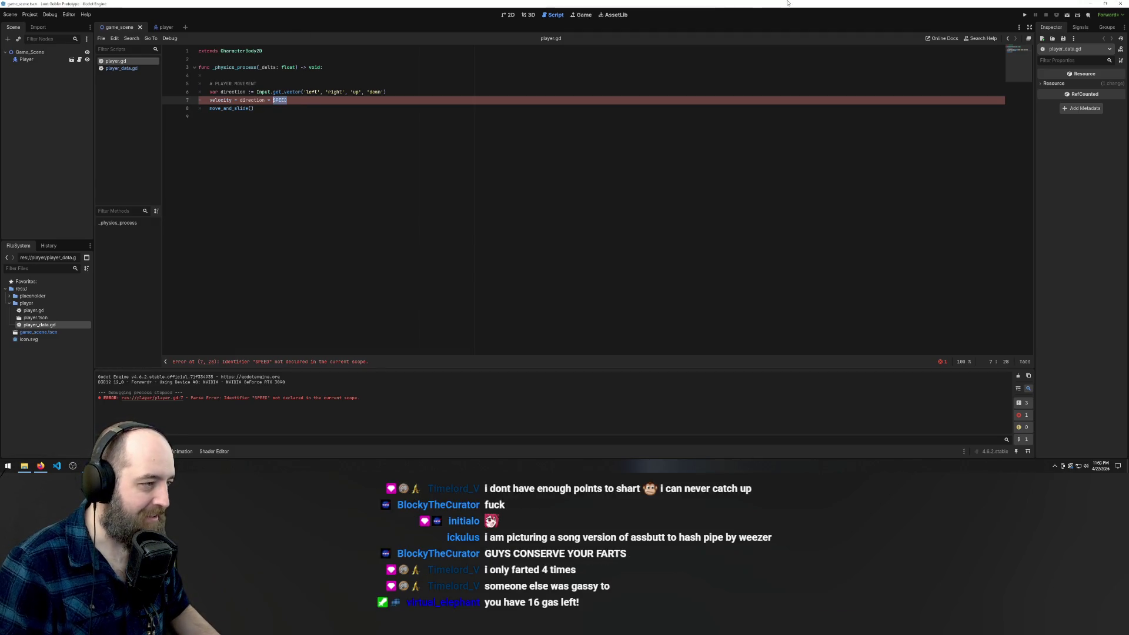
{"action": "left_click", "coordinate": [12, 14]}
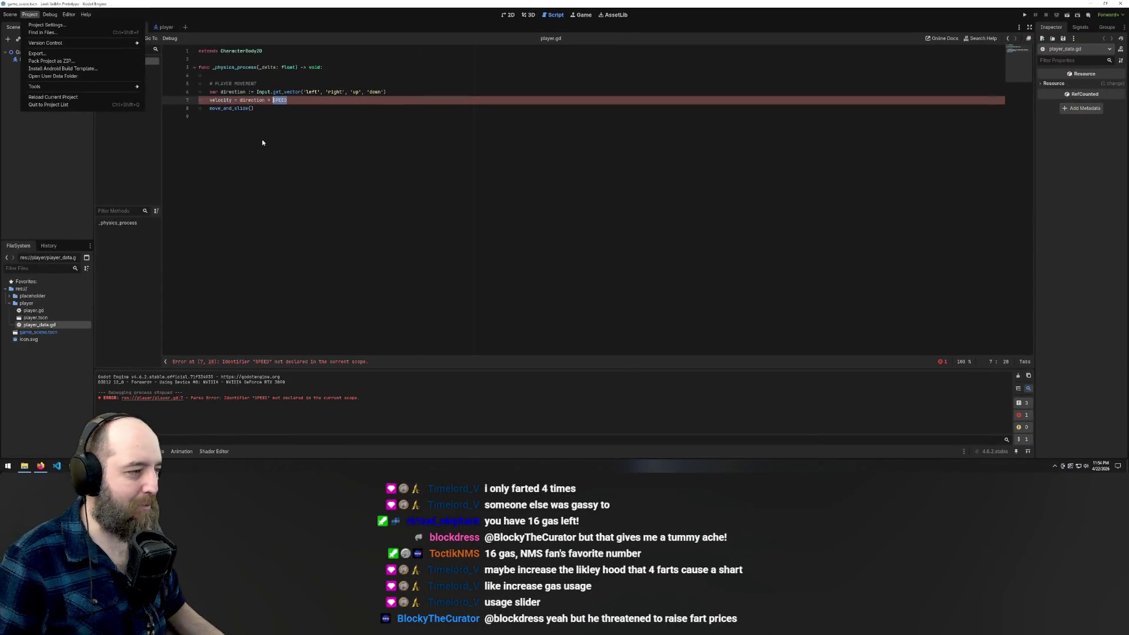
{"action": "left_click", "coordinate": [262, 138]}
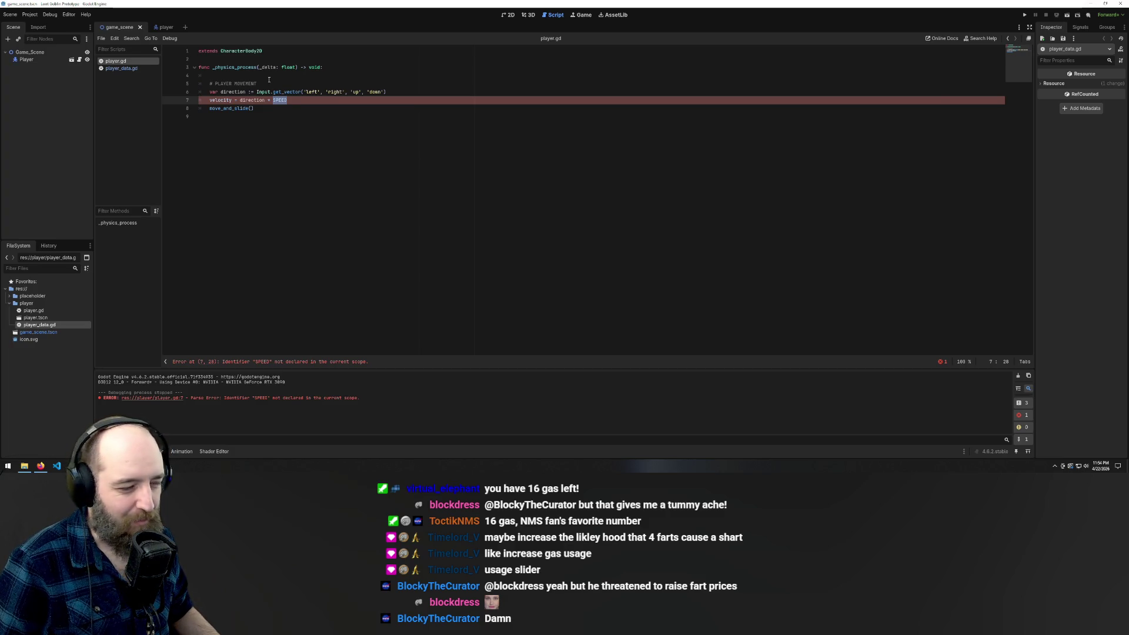
{"action": "key", "text": "Right"}
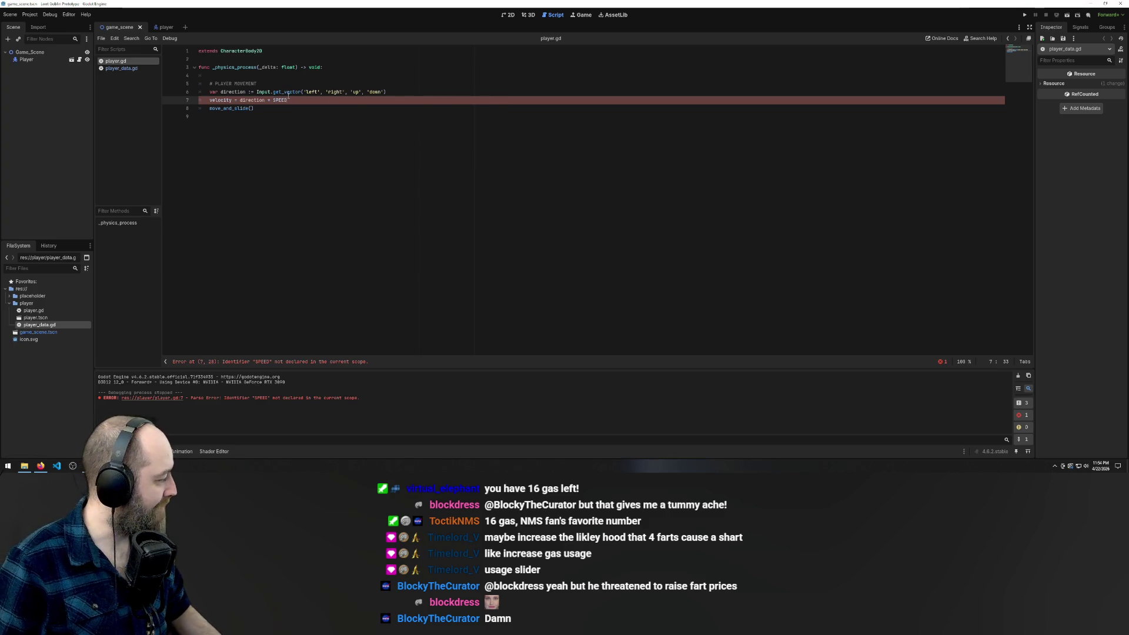
{"action": "mouse_move", "coordinate": [288, 94]}
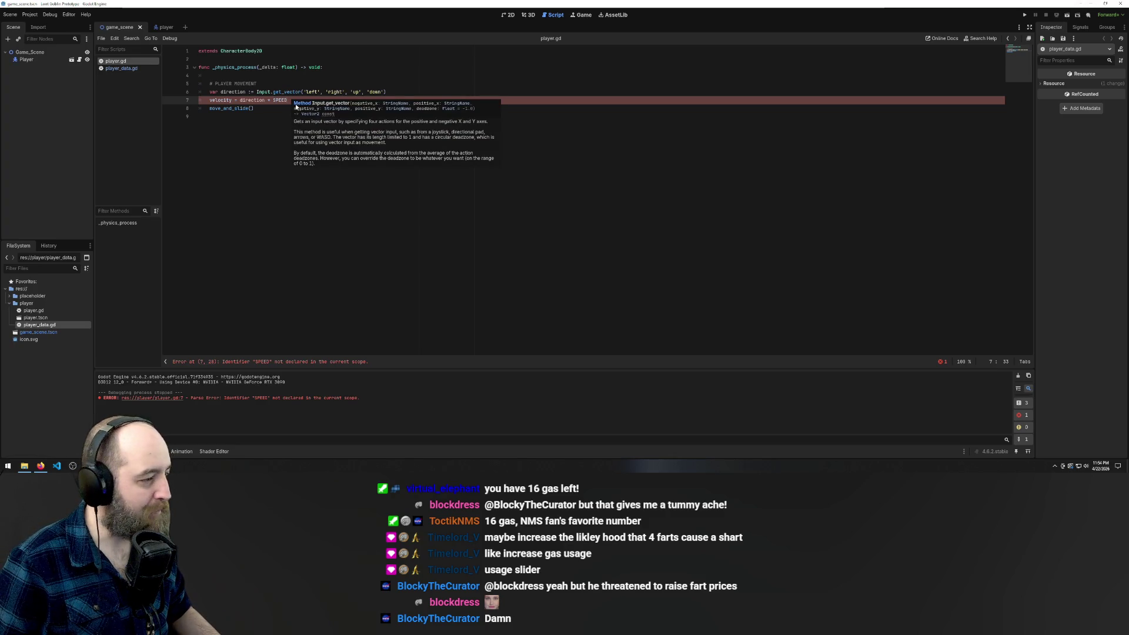
{"action": "left_click", "coordinate": [263, 100]}
{"action": "left_click_drag", "start_coordinate": [286, 101], "coordinate": [272, 102]}
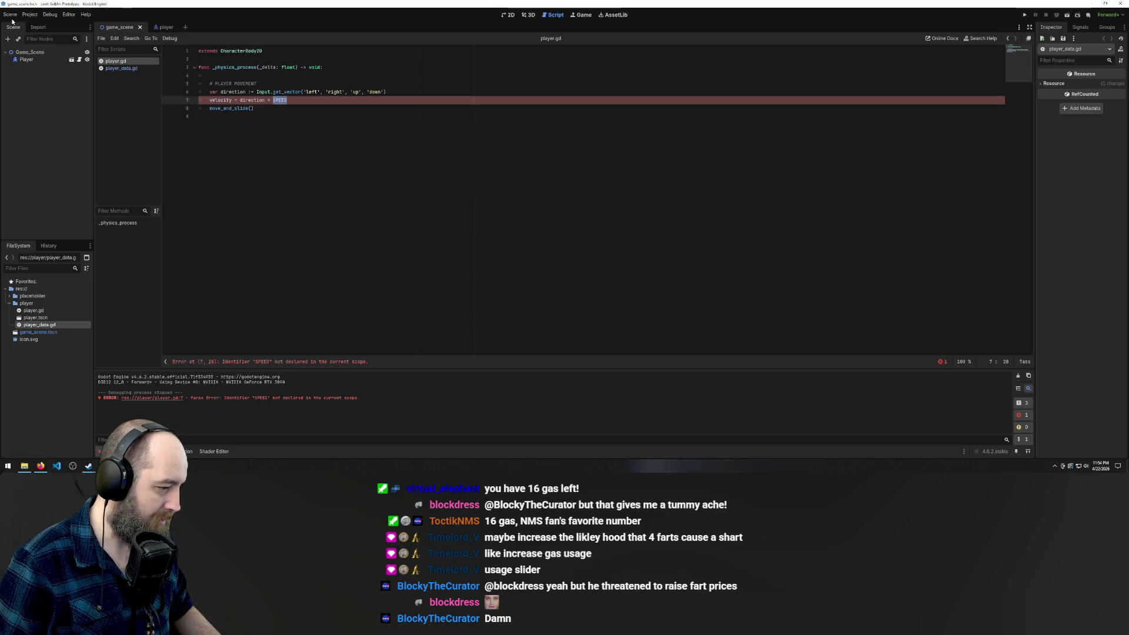
{"action": "left_click", "coordinate": [11, 14]}
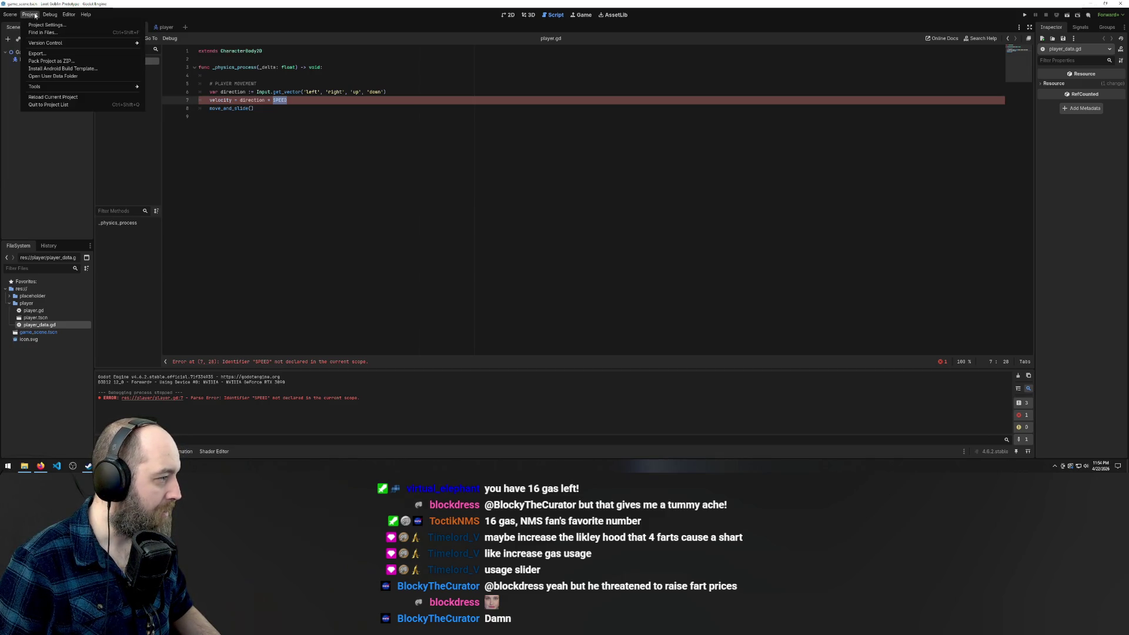
Rename the PlayerVariables autoload to PlayerData in Project Settings
{"action": "left_click", "coordinate": [47, 25]}
{"action": "double_click", "coordinate": [414, 176]}
{"action": "left_click_drag", "start_coordinate": [417, 177], "coordinate": [391, 178]}
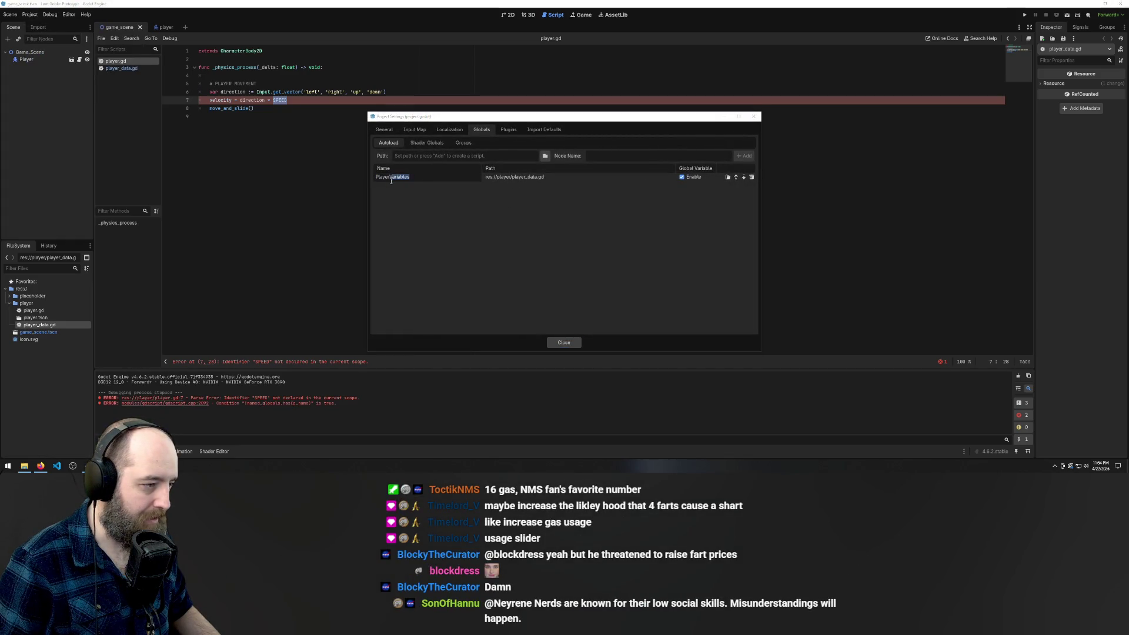
{"action": "type", "text": "D"}
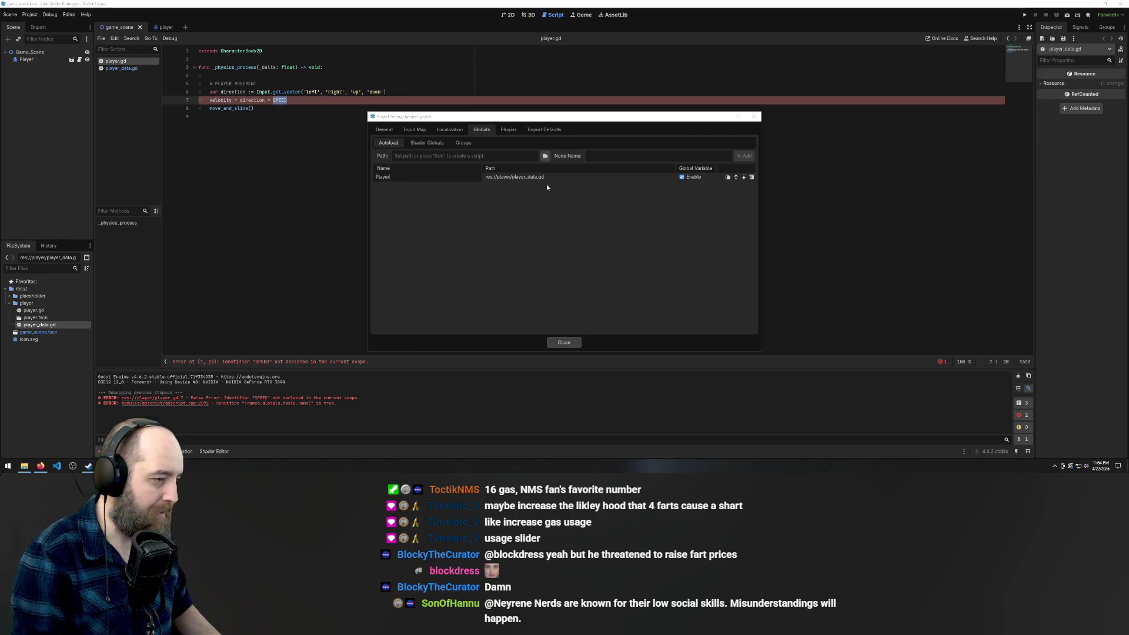
{"action": "type", "text": "ata"}
{"action": "key", "text": "Return"}
{"action": "left_click", "coordinate": [753, 116]}
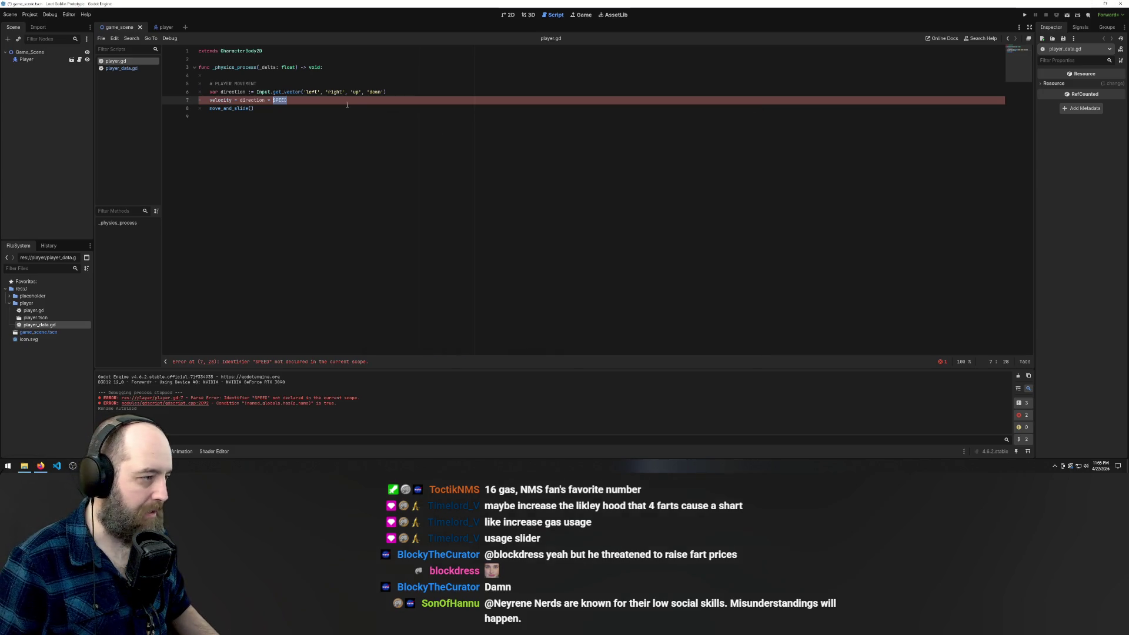
Change the velocity line to use PlayerData.SPEED, save the script, and run the game with F5
{"action": "type", "text": "SP"}
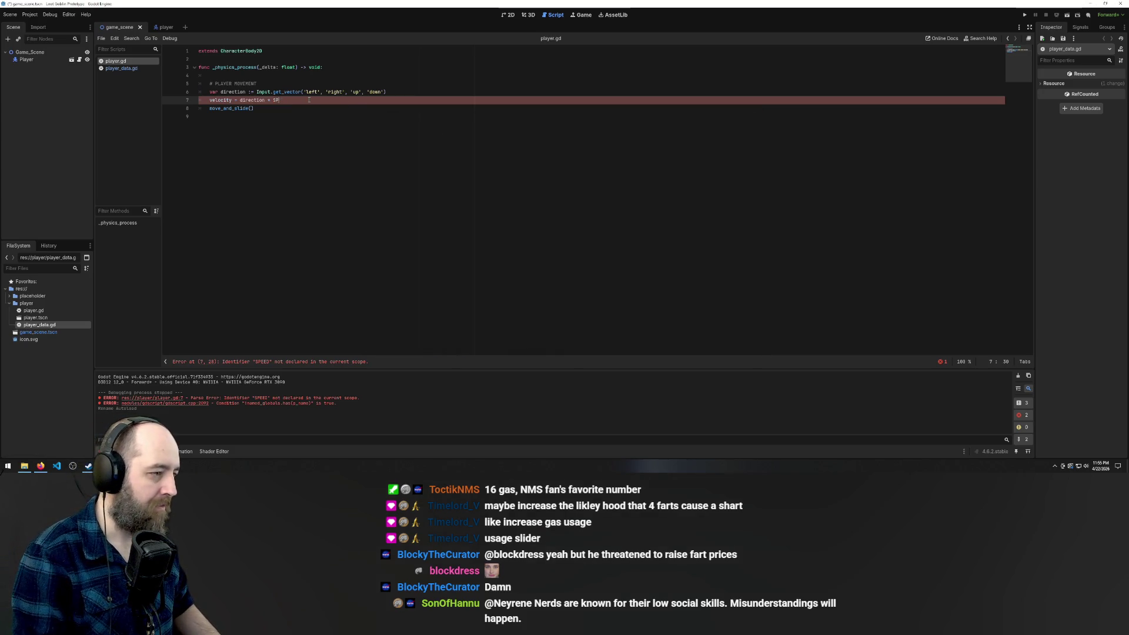
{"action": "key", "text": "BackSpace"}
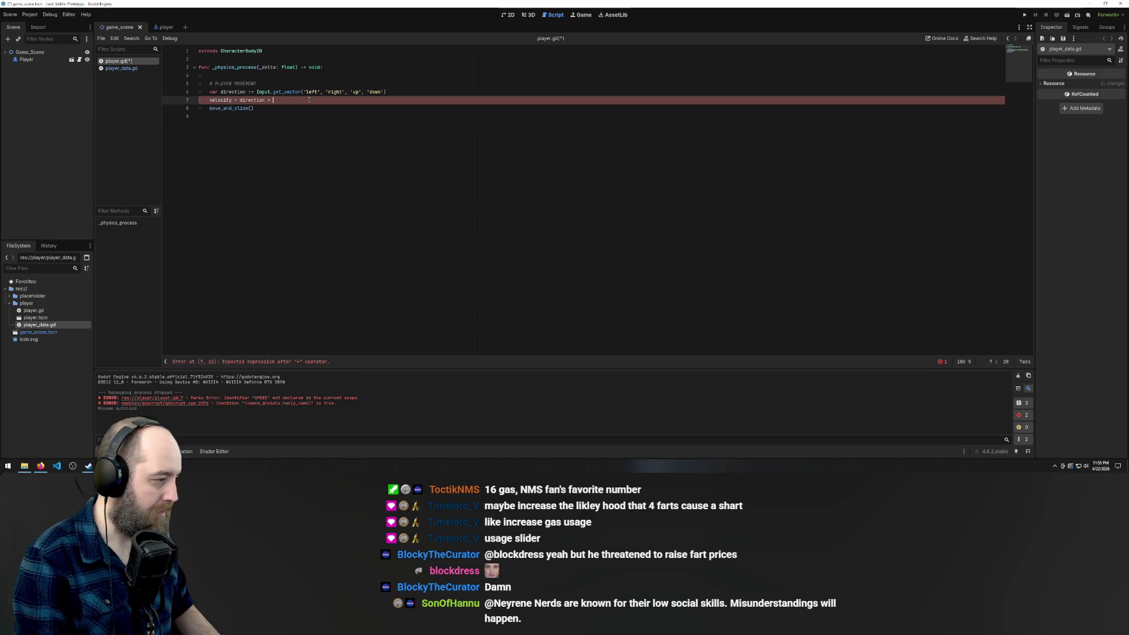
{"action": "type", "text": "playerD"}
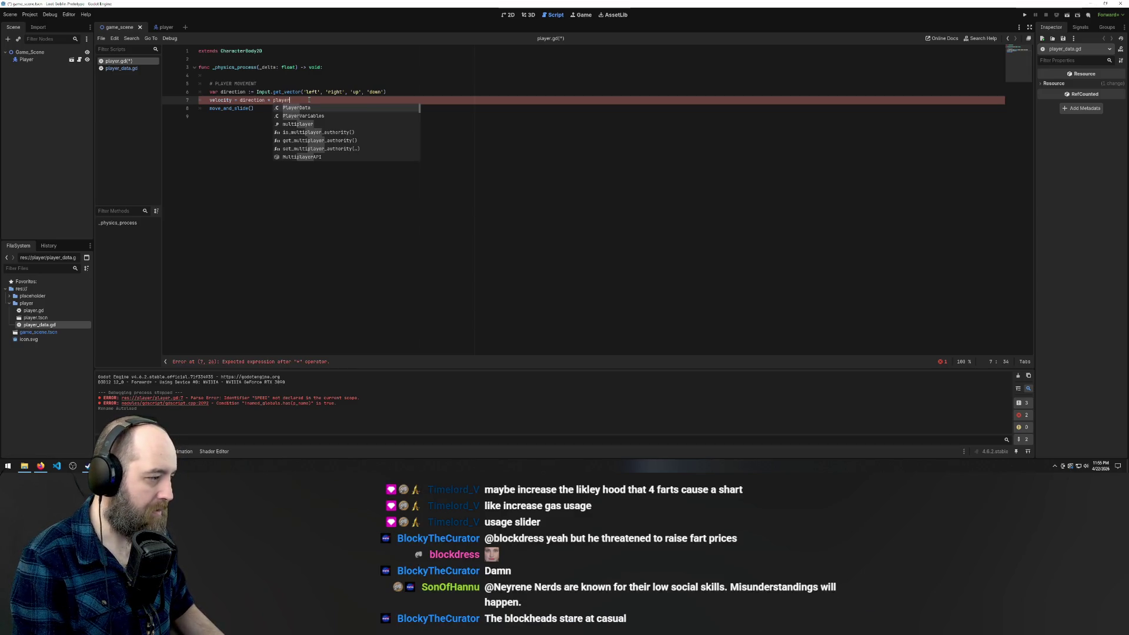
{"action": "key", "text": "Return"}
{"action": "type", "text": ".S"}
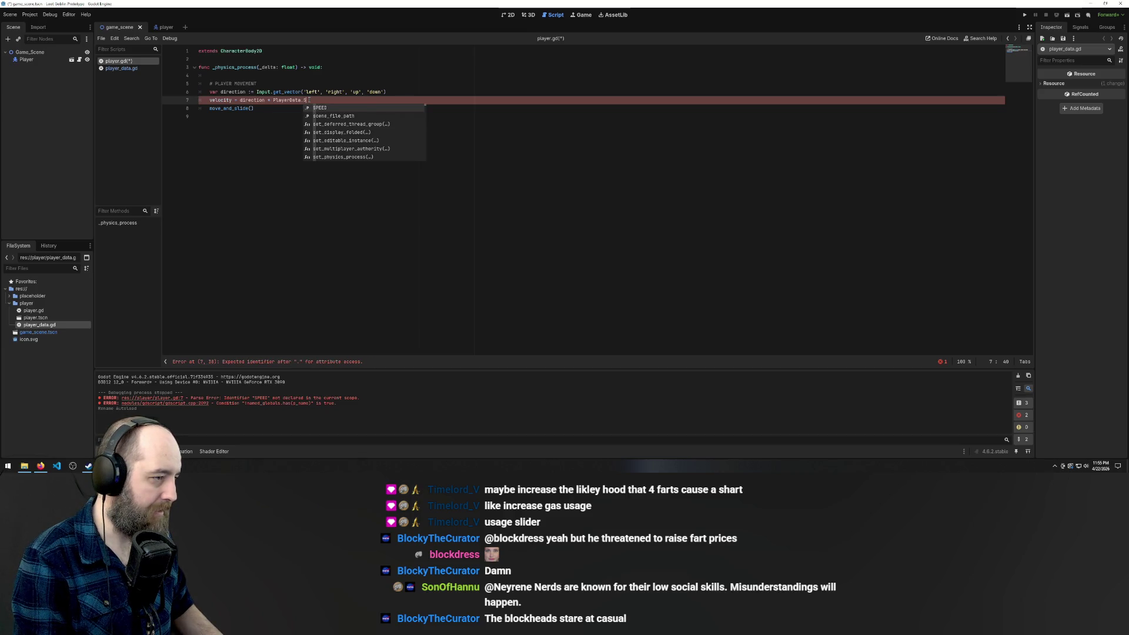
{"action": "key", "text": "Return"}
{"action": "left_click", "coordinate": [345, 143]}
{"action": "key", "text": "ctrl+s"}
{"action": "key", "text": "F5"}
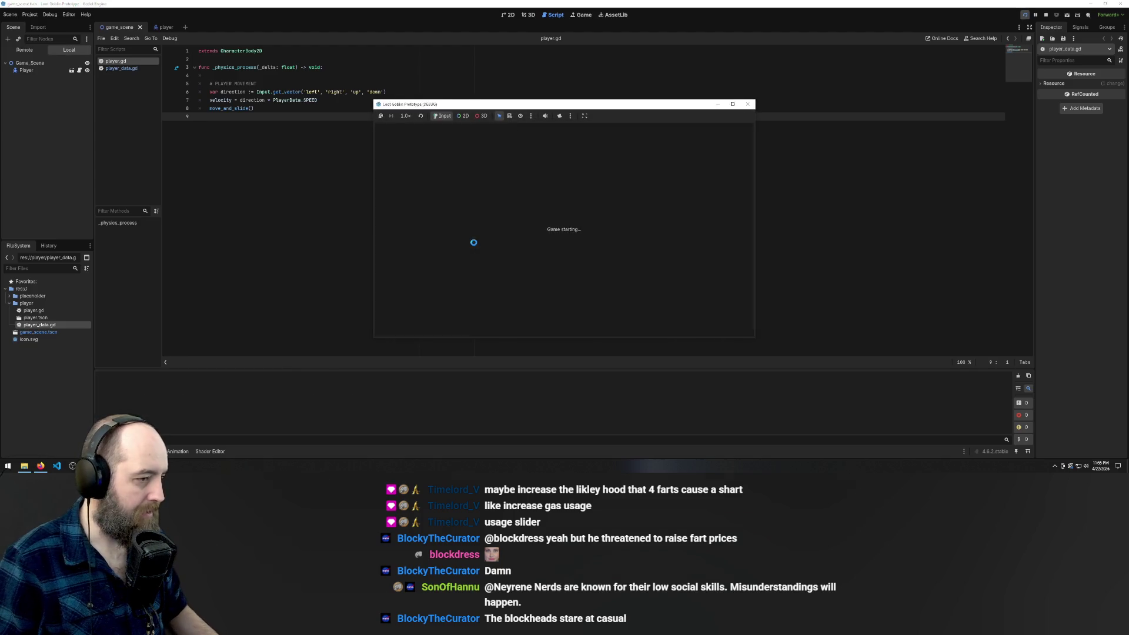
Drive the player up, down, left and right with the arrow keys, then stop the game with F8
{"action": "key", "text": "Left"}
{"action": "key", "text": "Up"}
{"action": "key", "text": "Right"}
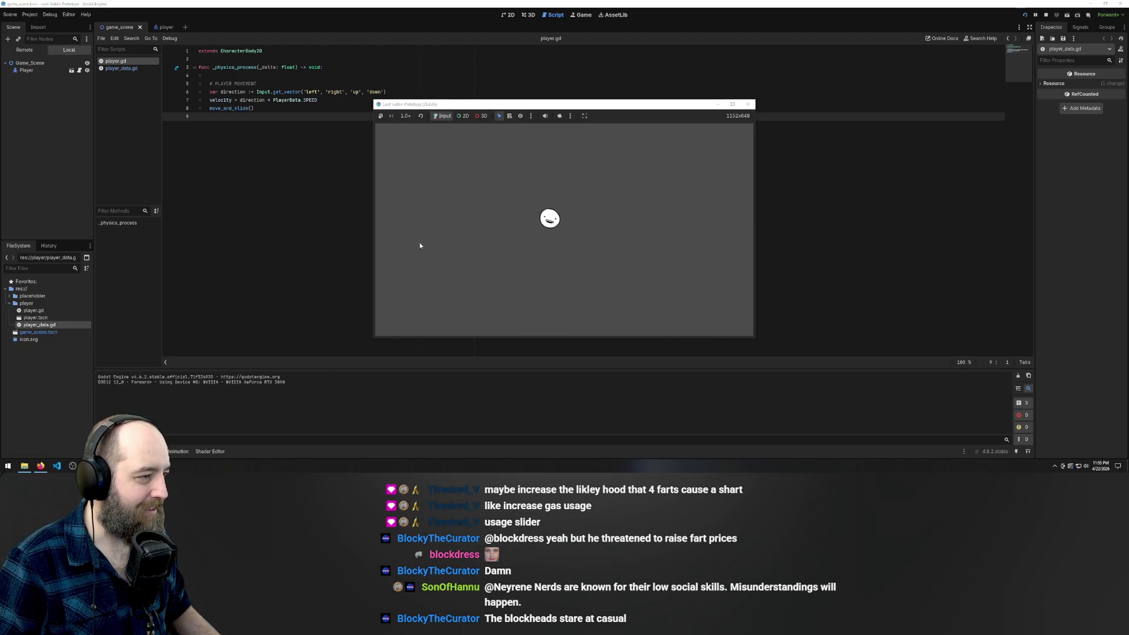
{"action": "key", "text": "Left"}
{"action": "key", "text": "Up"}
{"action": "key", "text": "Left"}
{"action": "key", "text": "Right"}
{"action": "key", "text": "Down"}
{"action": "key", "text": "Left"}
{"action": "key", "text": "Right"}
{"action": "key", "text": "Left"}
{"action": "key", "text": "Right"}
{"action": "key", "text": "Up"}
{"action": "key", "text": "Down"}
{"action": "key", "text": "Left"}
{"action": "key", "text": "Up"}
{"action": "key", "text": "Right"}
{"action": "key", "text": "Down"}
{"action": "key", "text": "Left"}
{"action": "key", "text": "Down"}
{"action": "key", "text": "Up"}
{"action": "key", "text": "Right"}
{"action": "key", "text": "F8"}
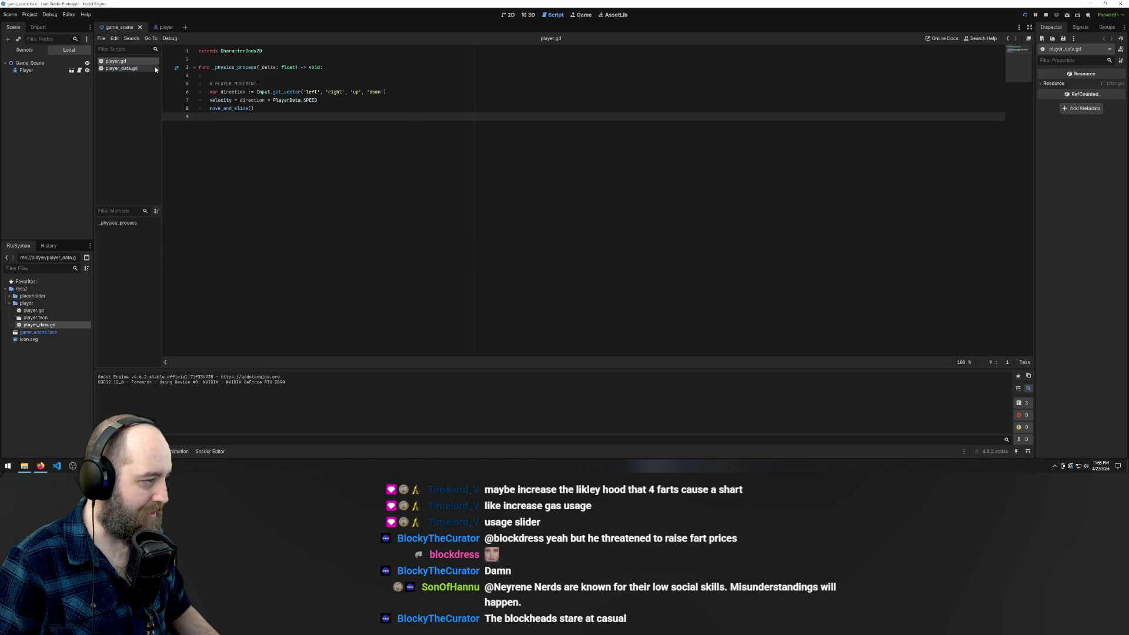
Check player_data.gd, return to player.gd, and switch to the player scene tab
{"action": "left_click", "coordinate": [140, 68]}
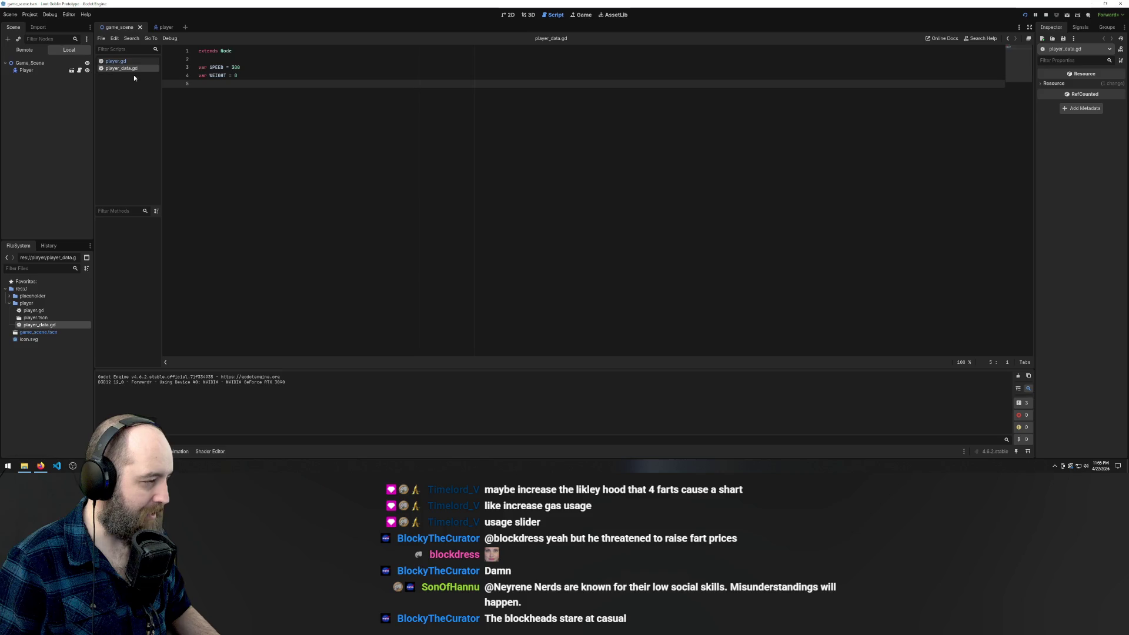
{"action": "left_click", "coordinate": [138, 61]}
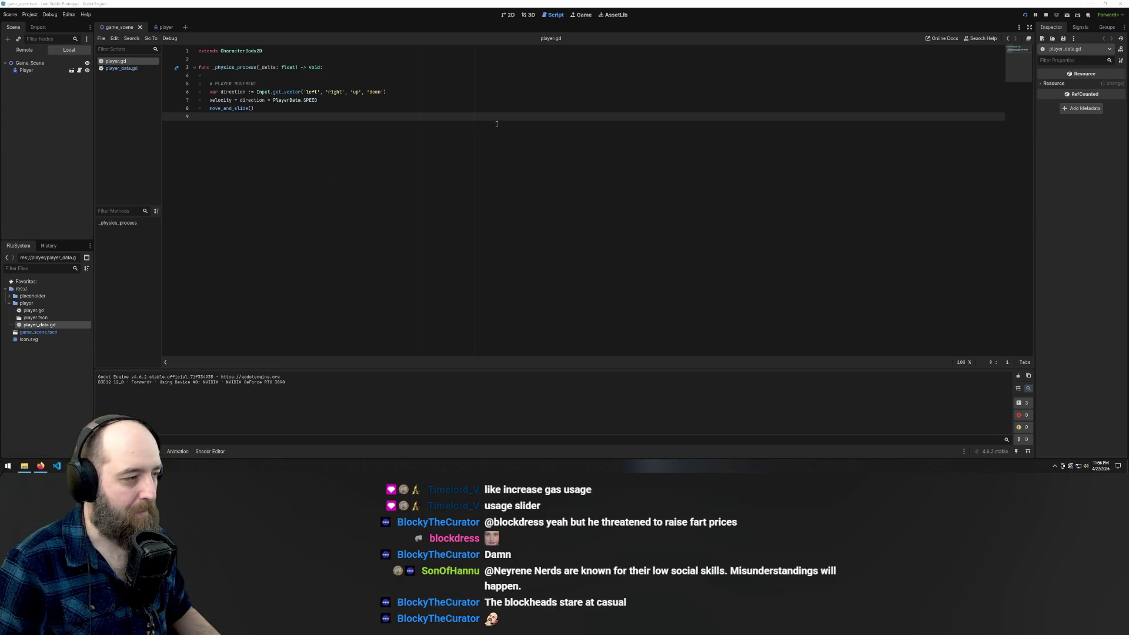
{"action": "left_click", "coordinate": [245, 67]}
{"action": "left_click", "coordinate": [158, 27]}
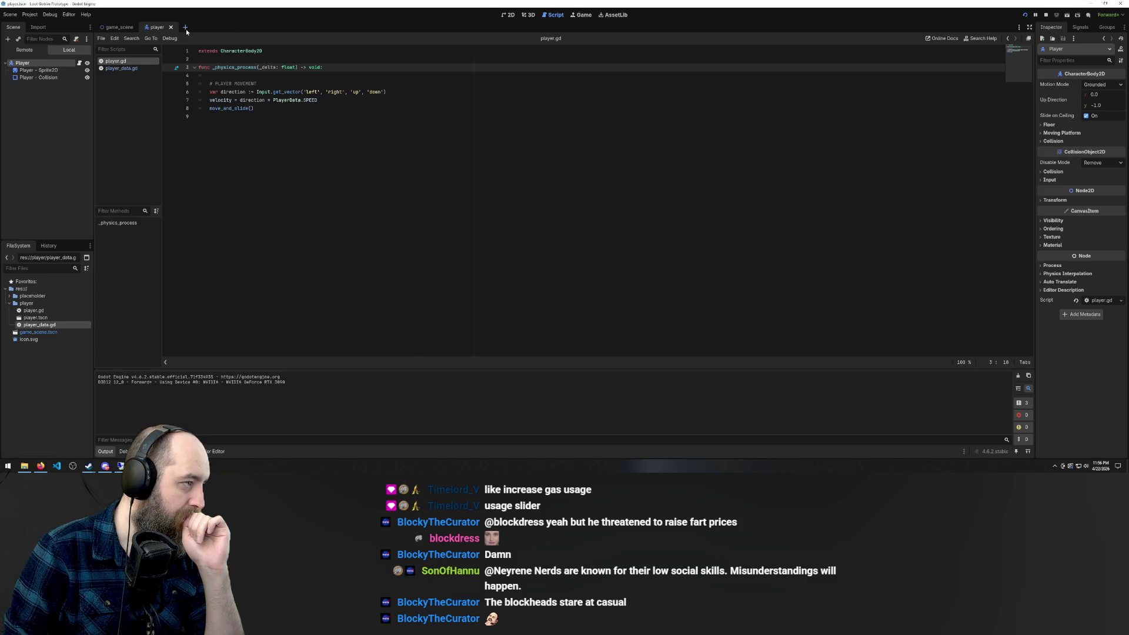
Add an empty scene tab, glance at player_data.gd, player.gd and the player scene, then close it
{"action": "left_click", "coordinate": [185, 28]}
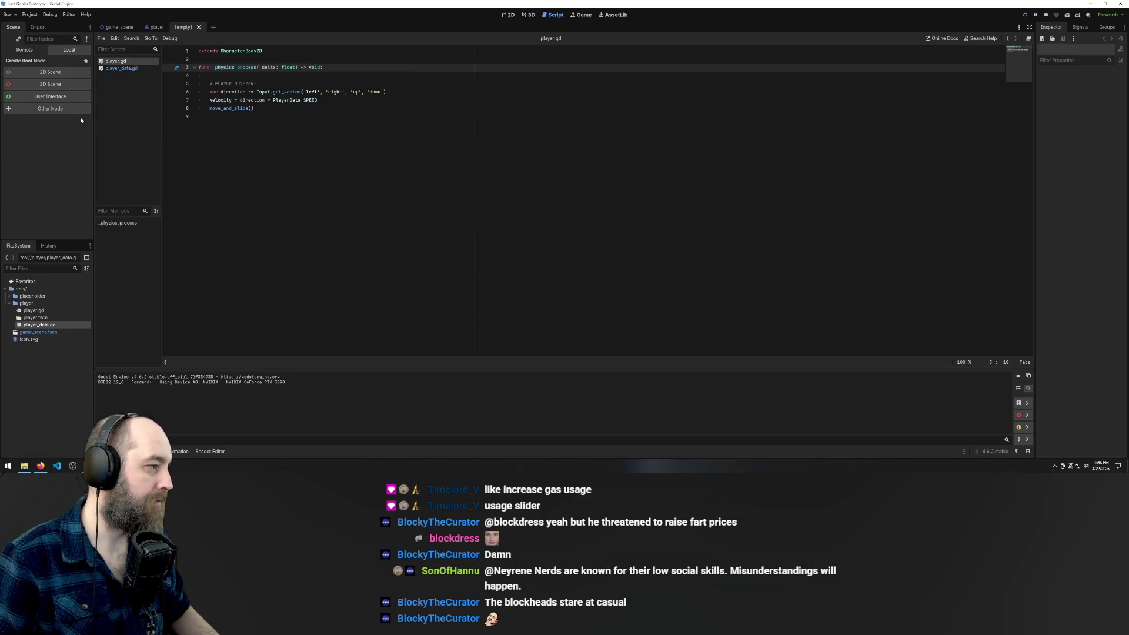
{"action": "left_click", "coordinate": [123, 69]}
{"action": "left_click", "coordinate": [121, 61]}
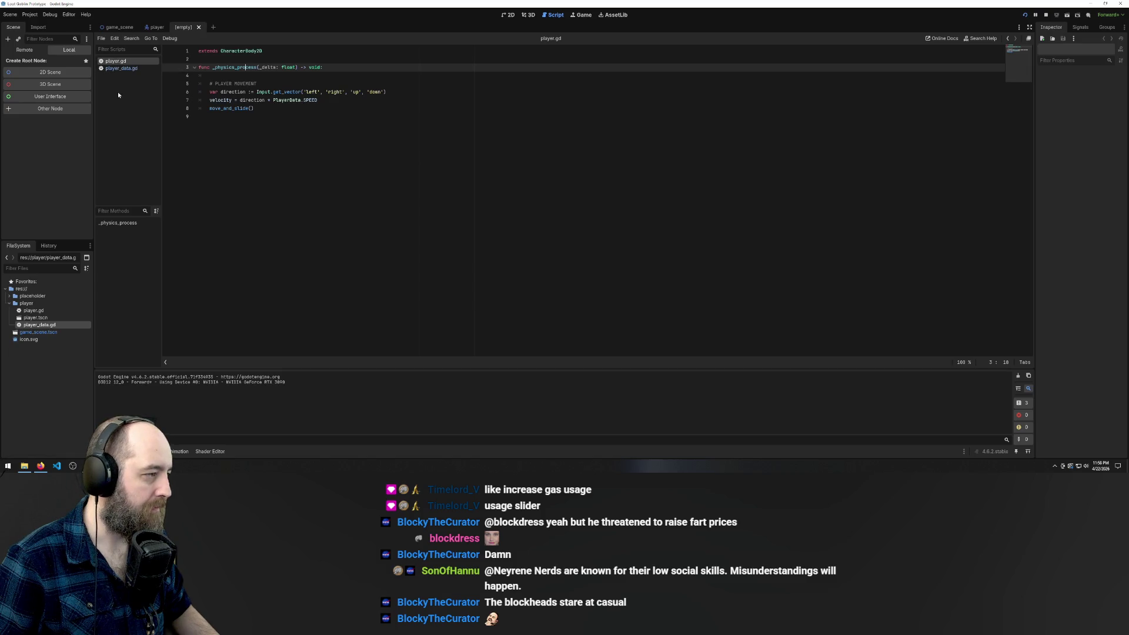
{"action": "left_click", "coordinate": [156, 27]}
{"action": "left_click", "coordinate": [184, 27]}
{"action": "left_click", "coordinate": [198, 27]}
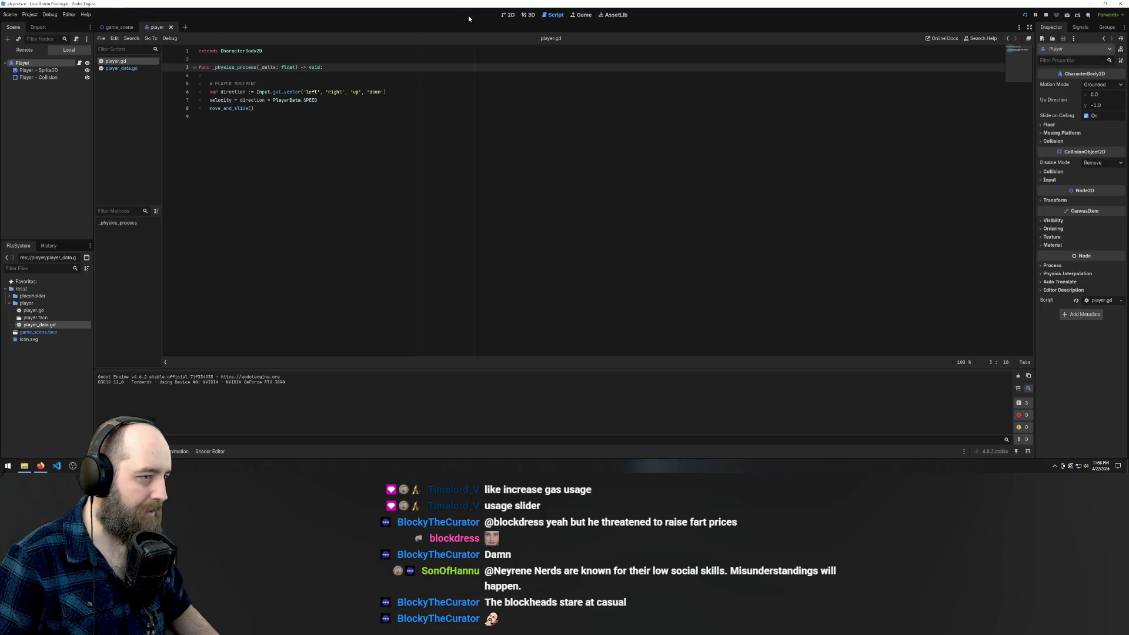
Show the player scene in the 2D viewport
{"action": "left_click", "coordinate": [504, 16]}
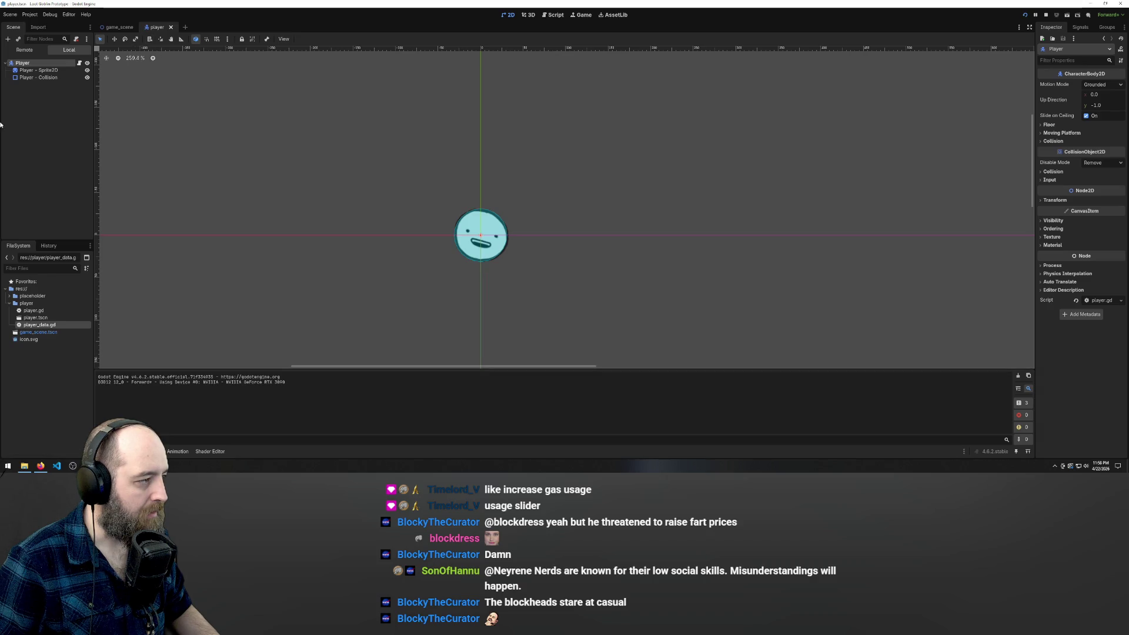
{"action": "left_click", "coordinate": [37, 94]}
{"action": "right_click", "coordinate": [33, 104]}
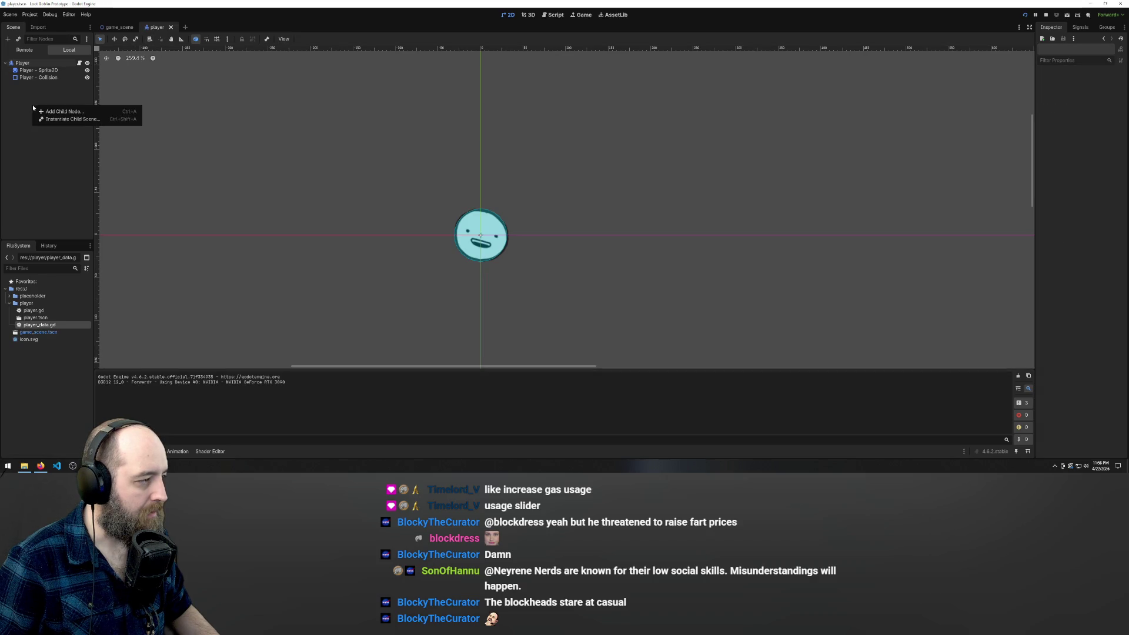
{"action": "left_click", "coordinate": [79, 116]}
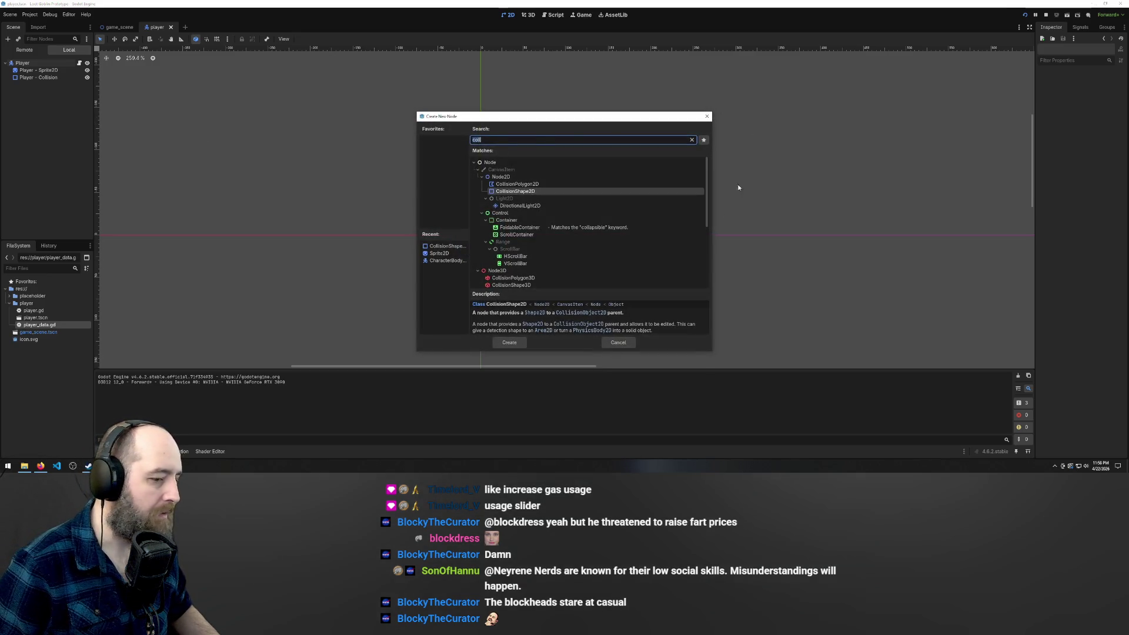
{"action": "left_click", "coordinate": [615, 343]}
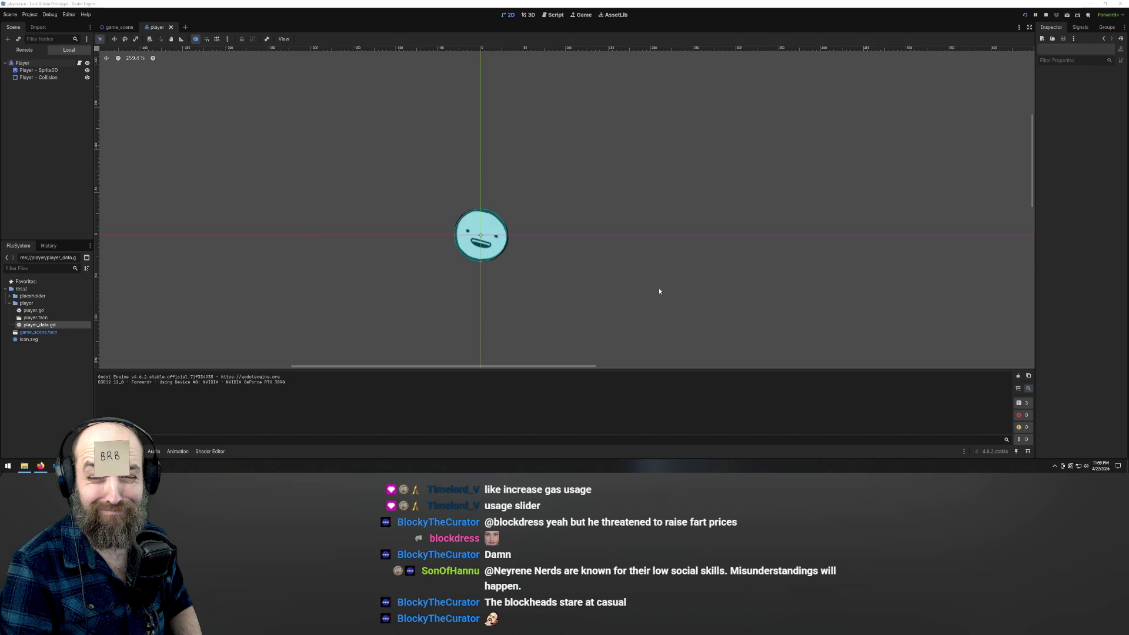
{"action": "scroll", "coordinate": [587, 247], "scroll_direction": "down", "scroll_amount": 5}
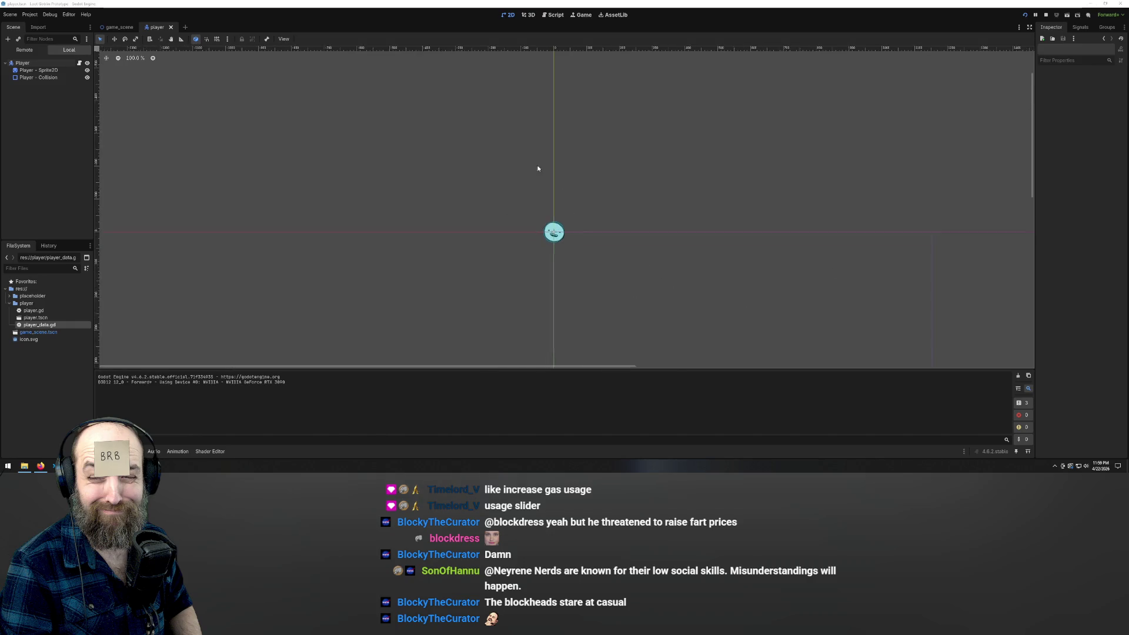
{"action": "scroll", "coordinate": [609, 229], "scroll_direction": "up", "scroll_amount": 5}
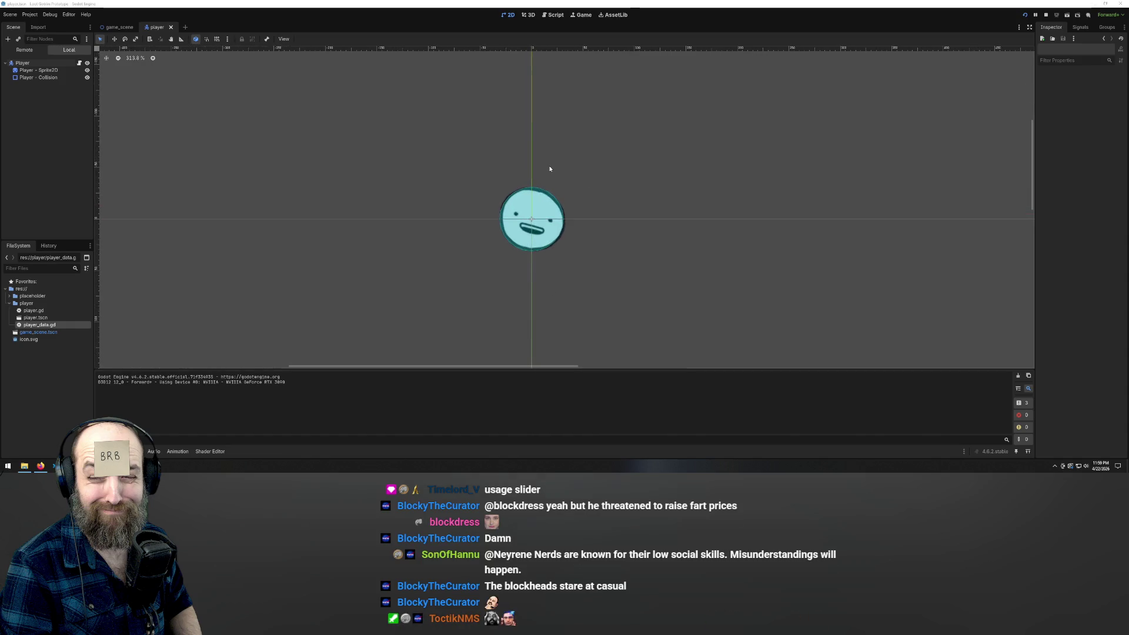
{"action": "scroll", "coordinate": [540, 167], "scroll_direction": "down", "scroll_amount": 1}
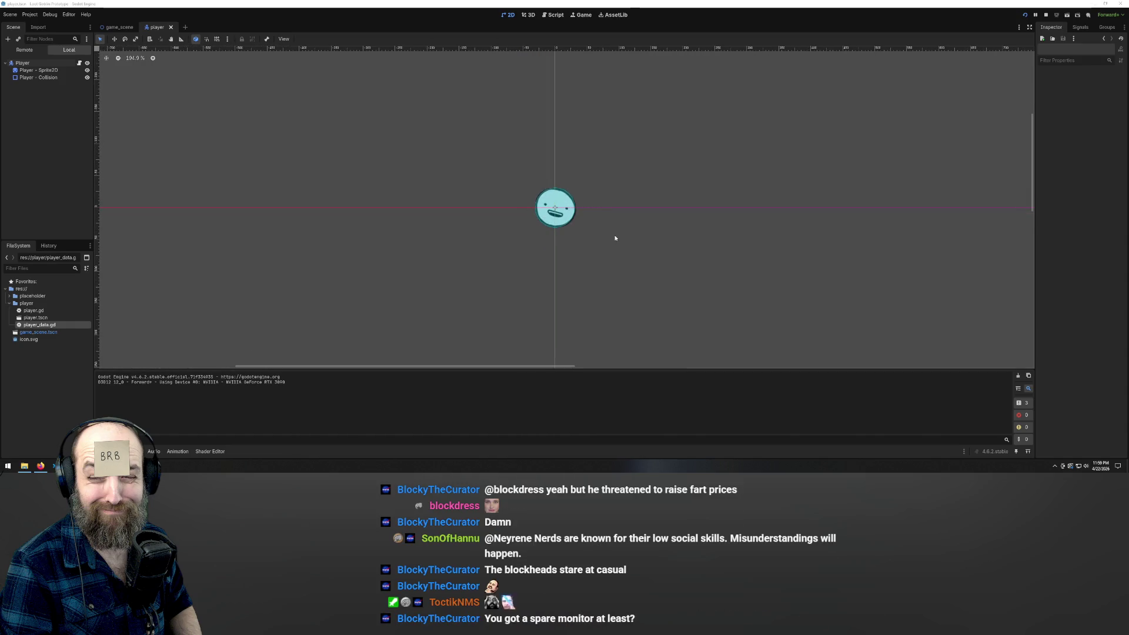
{"action": "scroll", "coordinate": [579, 214], "scroll_direction": "up", "scroll_amount": 1}
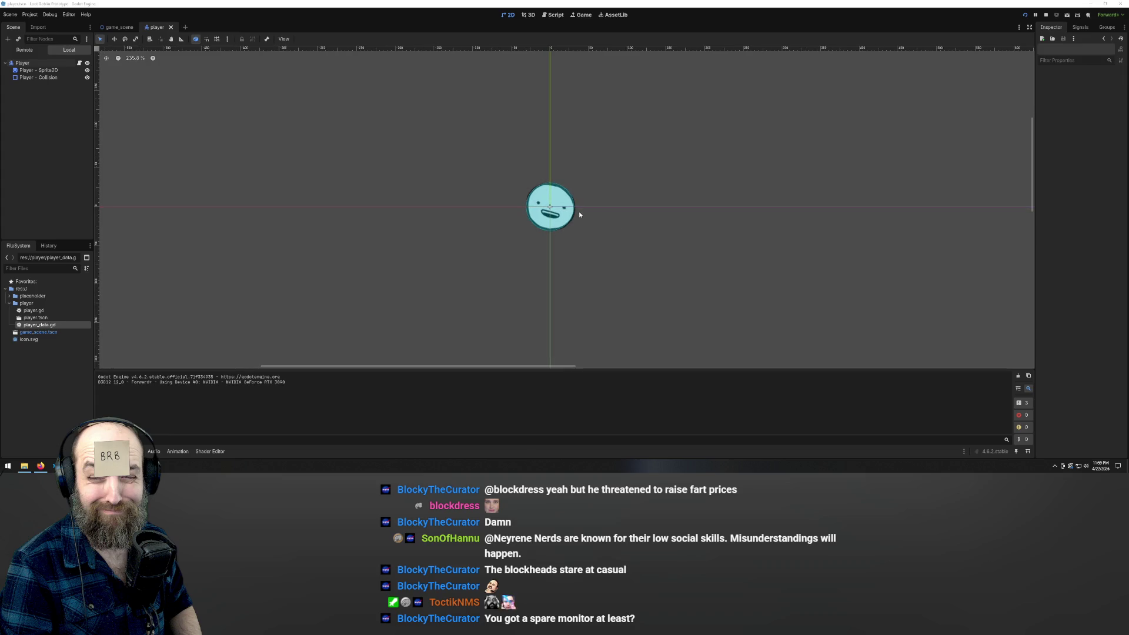
{"action": "scroll", "coordinate": [579, 214], "scroll_direction": "up", "scroll_amount": 1}
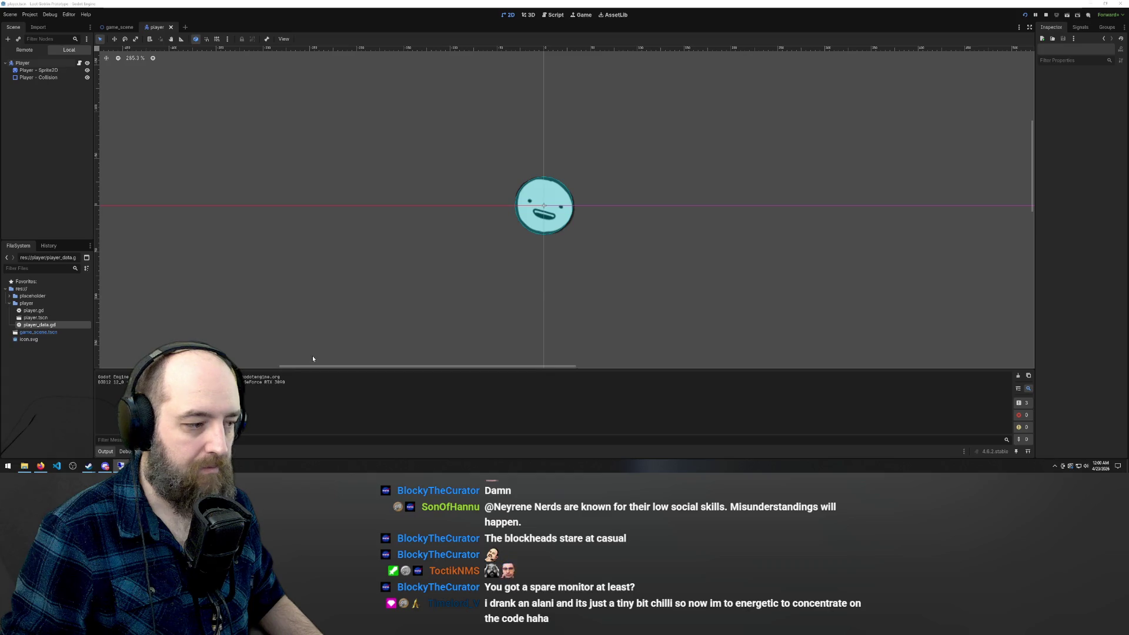
{"action": "left_click", "coordinate": [561, 235]}
{"action": "left_click", "coordinate": [616, 313]}
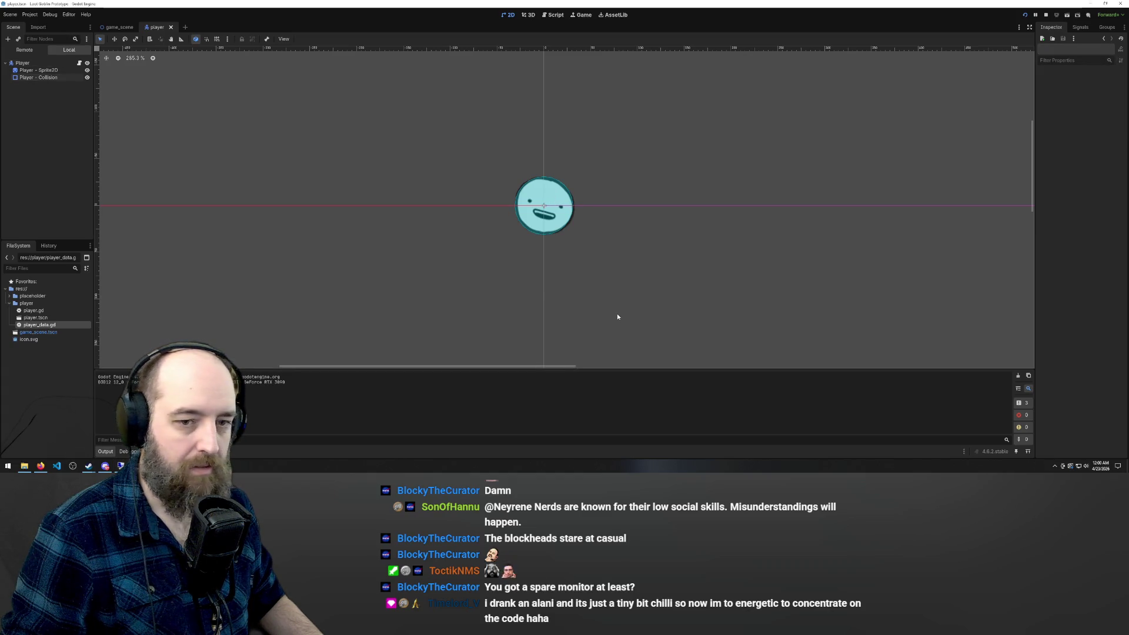
{"action": "scroll", "coordinate": [588, 209], "scroll_direction": "down", "scroll_amount": 3}
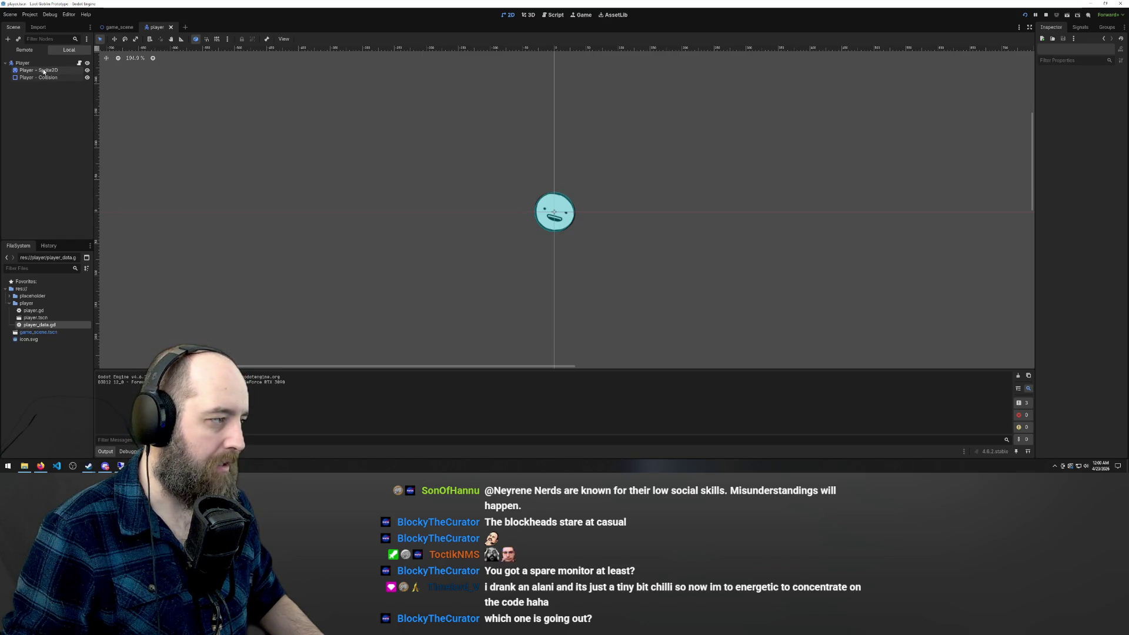
Add a Node2D child under Player and name it Loot Bag
{"action": "right_click", "coordinate": [42, 110]}
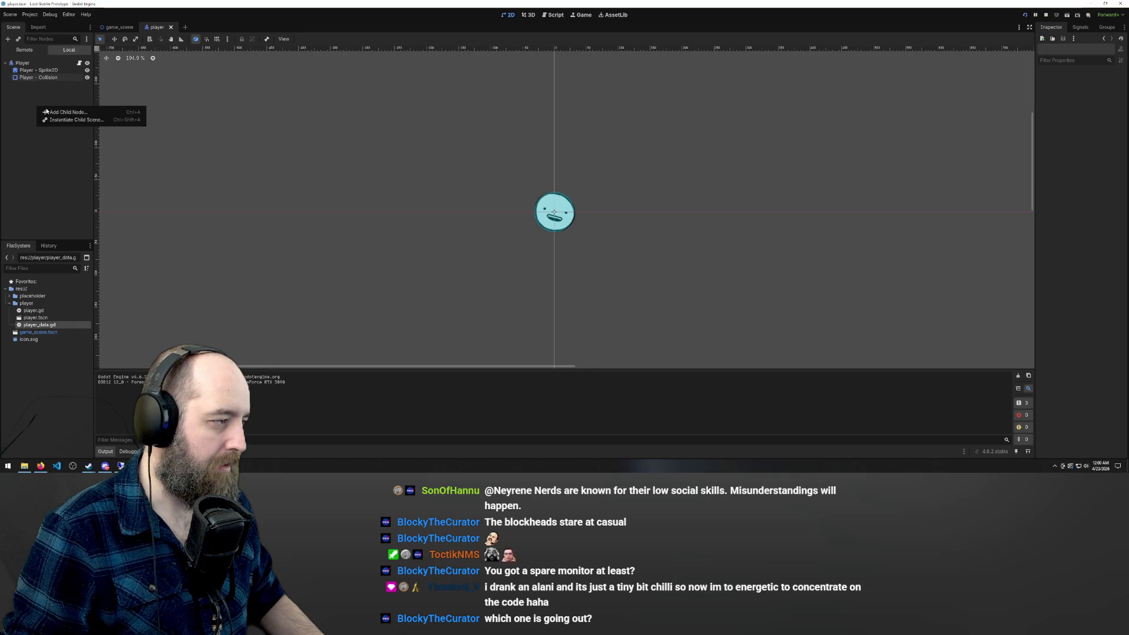
{"action": "left_click", "coordinate": [88, 112]}
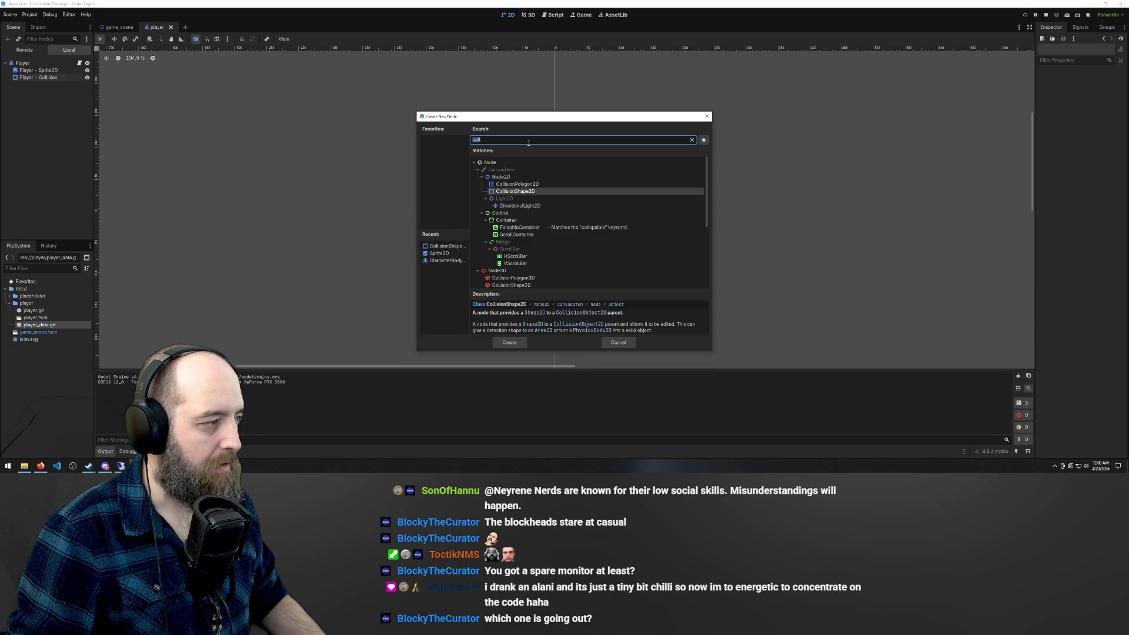
{"action": "left_click", "coordinate": [515, 177]}
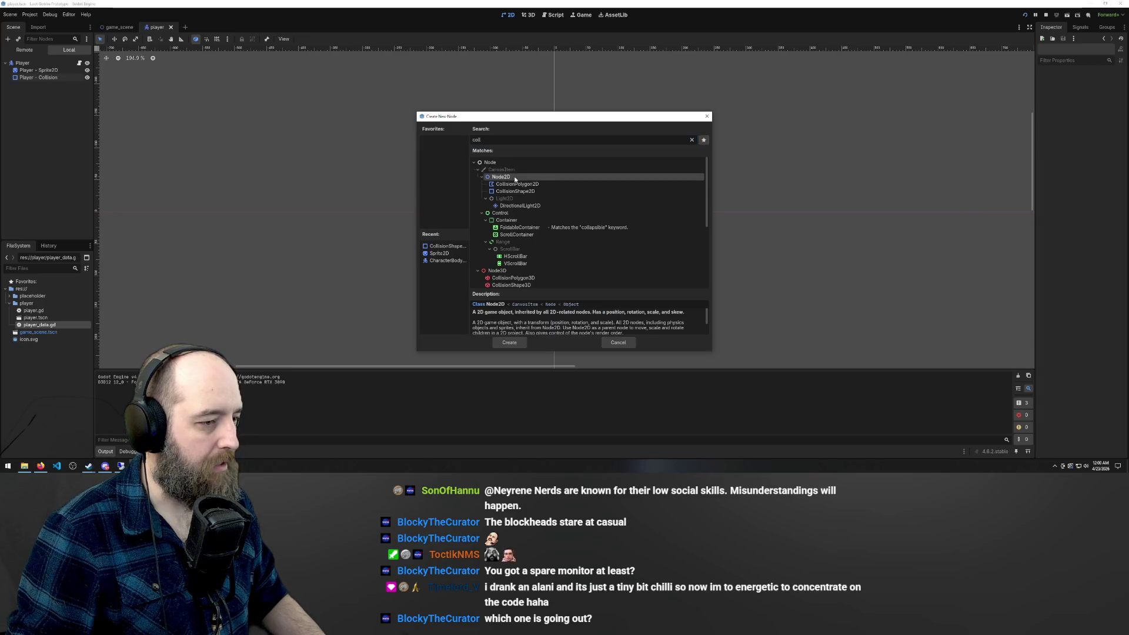
{"action": "left_click", "coordinate": [509, 343]}
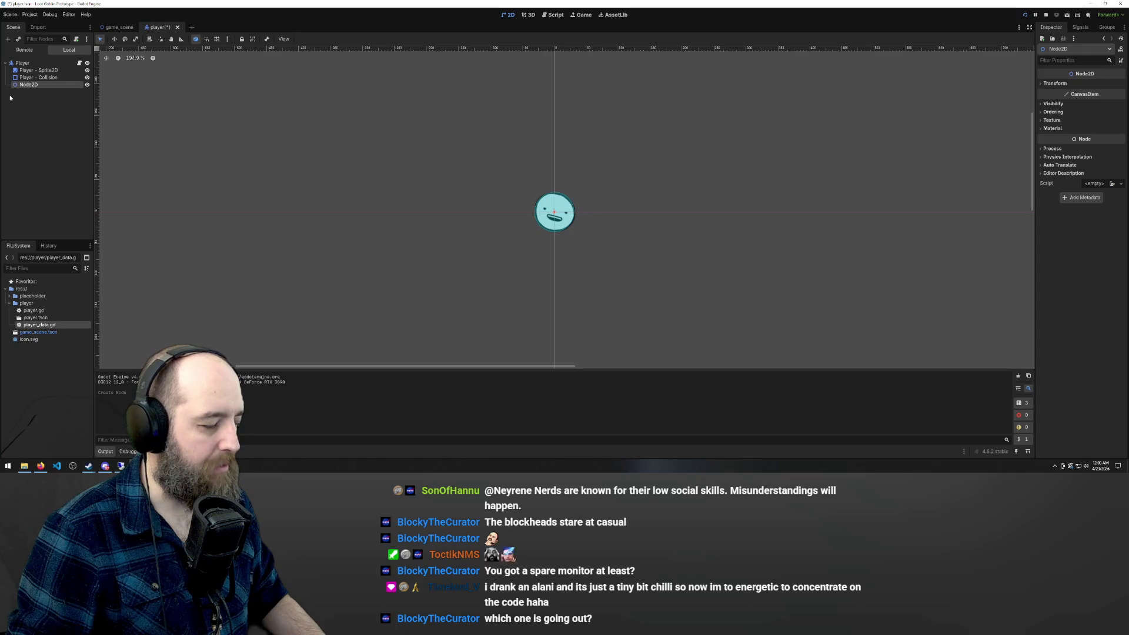
{"action": "left_click", "coordinate": [27, 85]}
{"action": "type", "text": "Bod"}
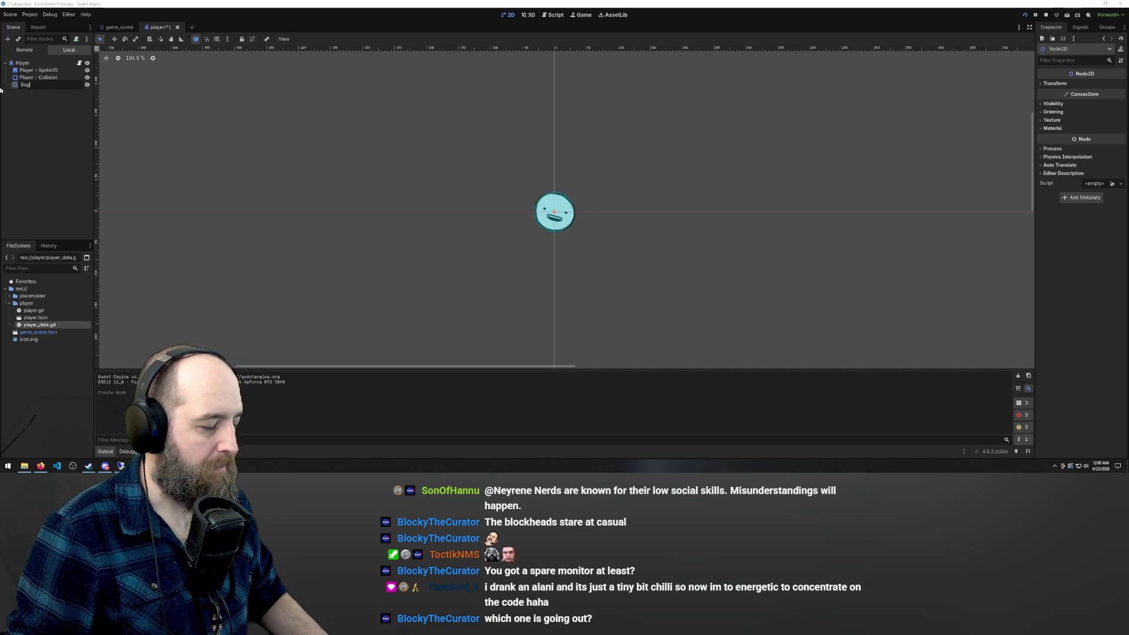
{"action": "type", "text": "Loot Bag"}
{"action": "key", "text": "Return"}
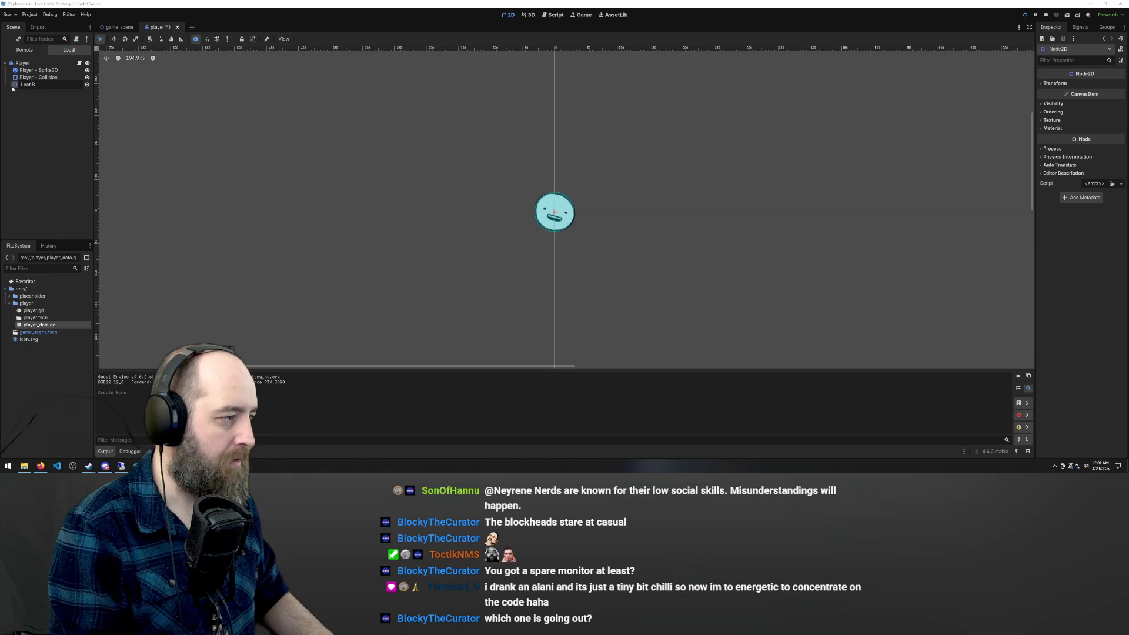
{"action": "key", "text": "Return"}
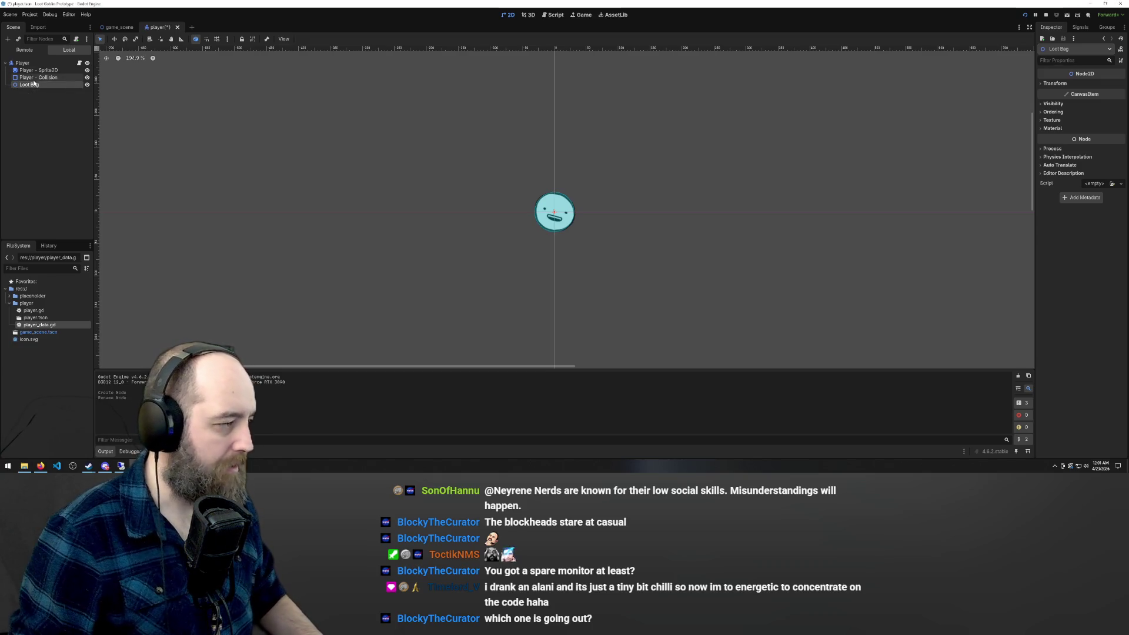
{"action": "right_click", "coordinate": [35, 85]}
{"action": "left_click", "coordinate": [71, 94]}
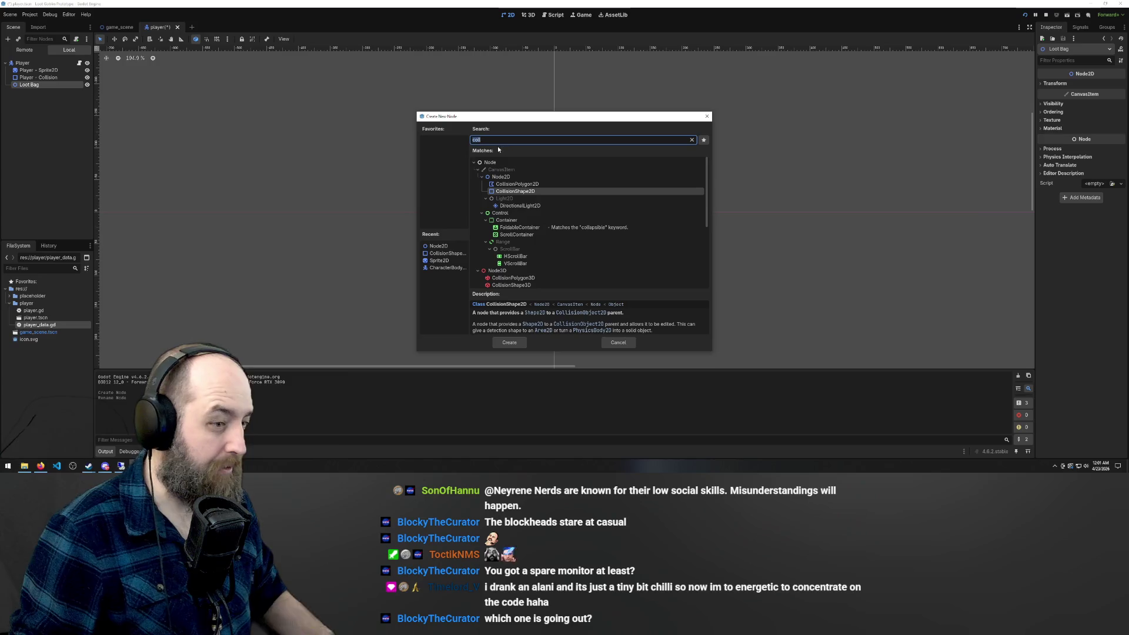
{"action": "type", "text": "sprite"}
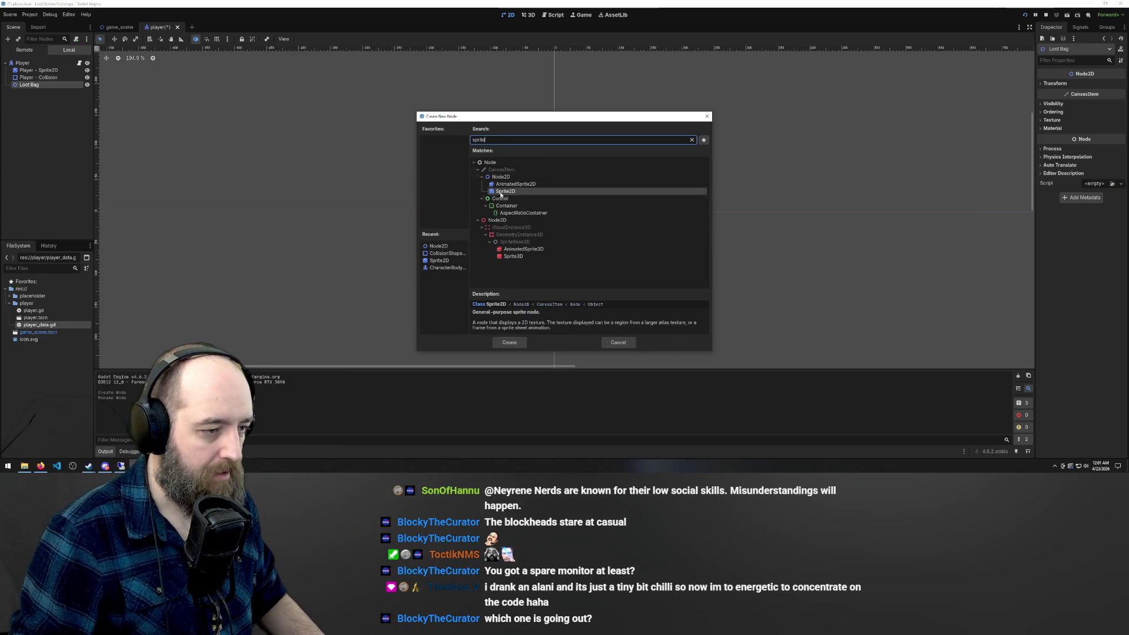
{"action": "left_click", "coordinate": [506, 192]}
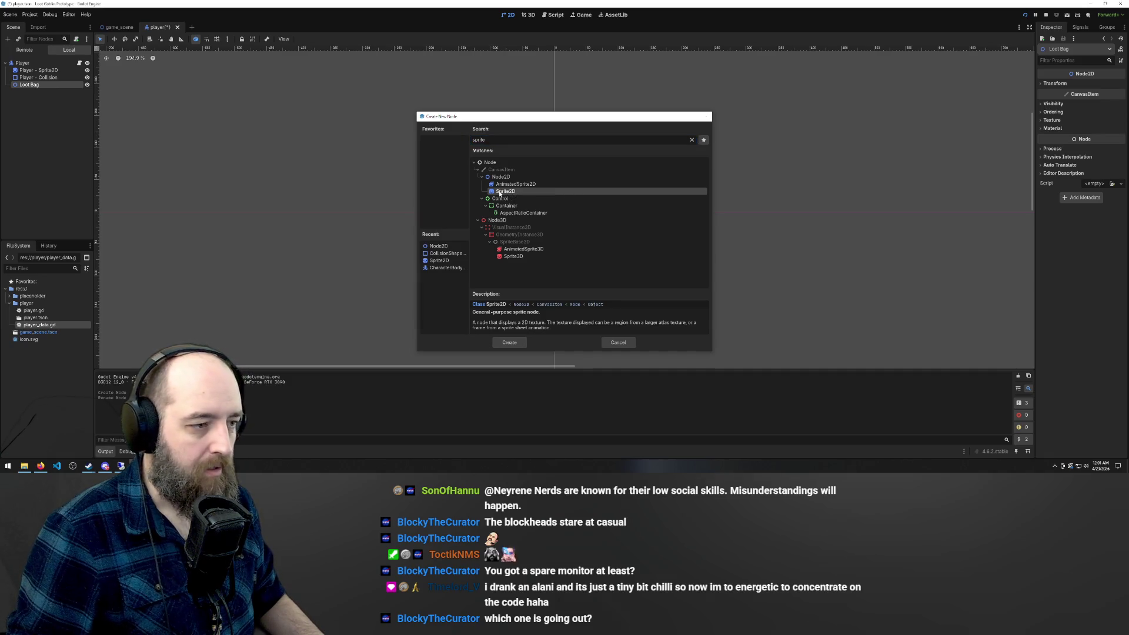
{"action": "double_click", "coordinate": [505, 191]}
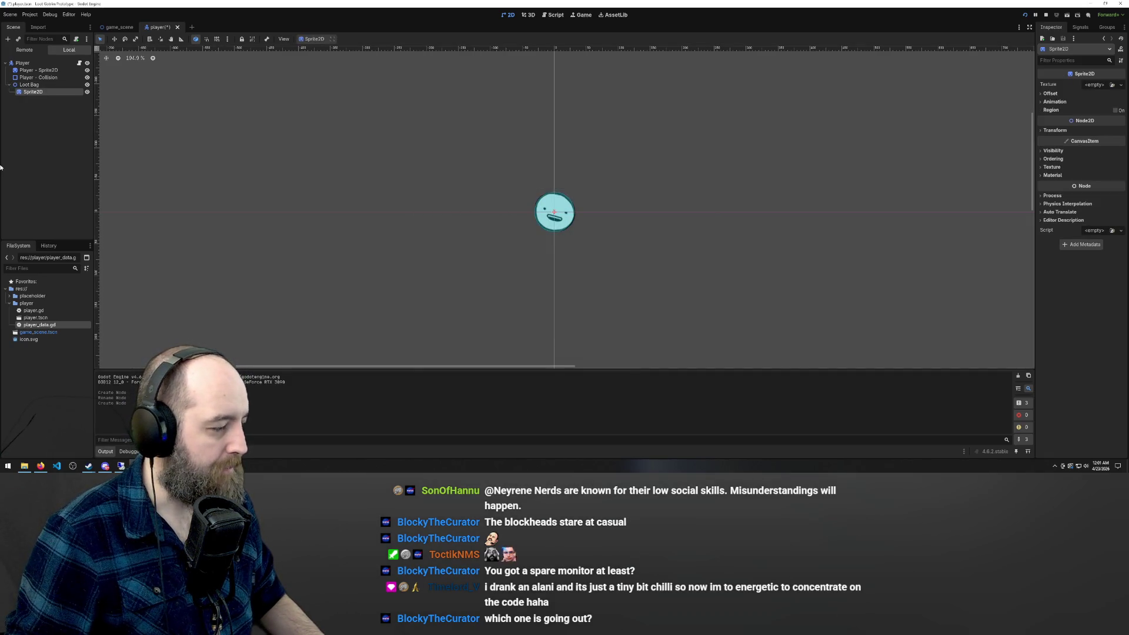
{"action": "left_click", "coordinate": [280, 177]}
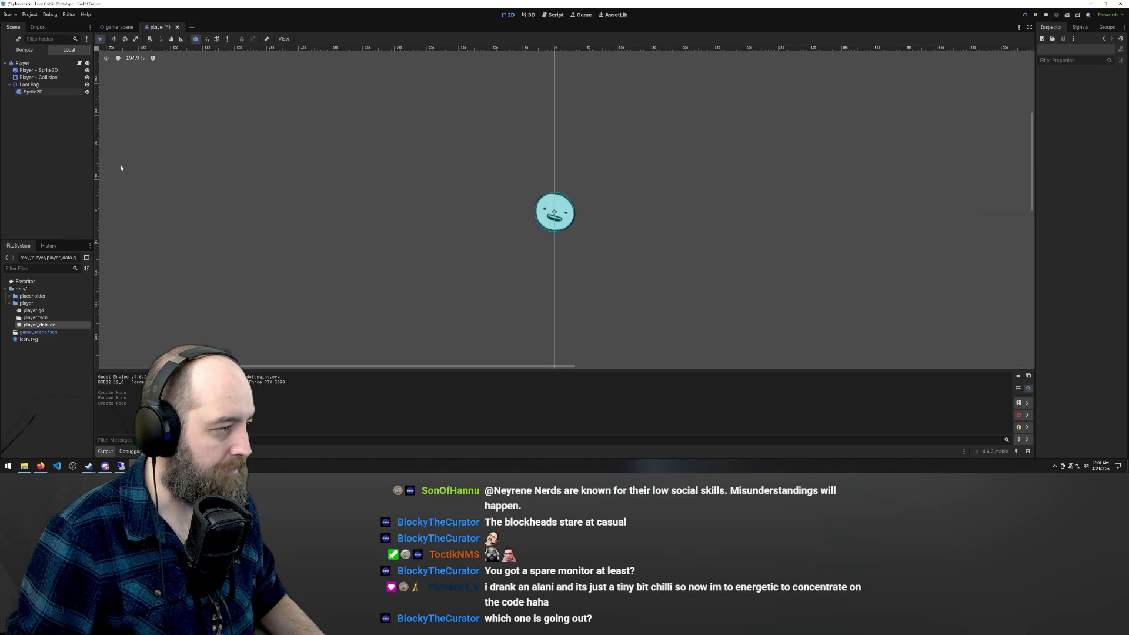
{"action": "scroll", "coordinate": [365, 157], "scroll_direction": "down", "scroll_amount": 4}
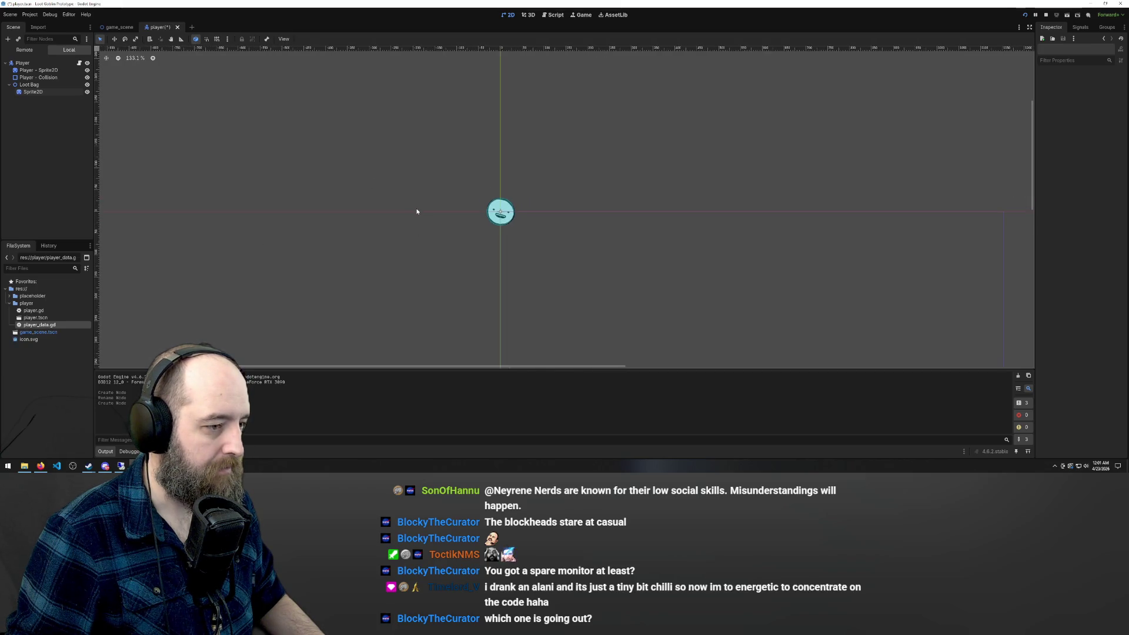
{"action": "scroll", "coordinate": [506, 186], "scroll_direction": "up", "scroll_amount": 6}
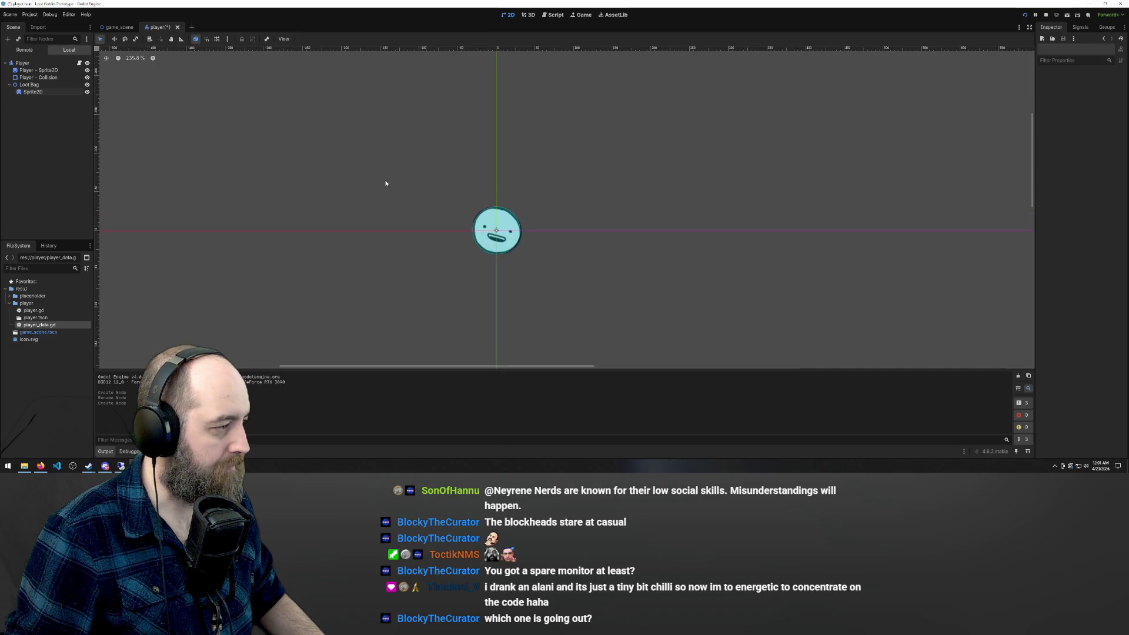
{"action": "left_click", "coordinate": [24, 84]}
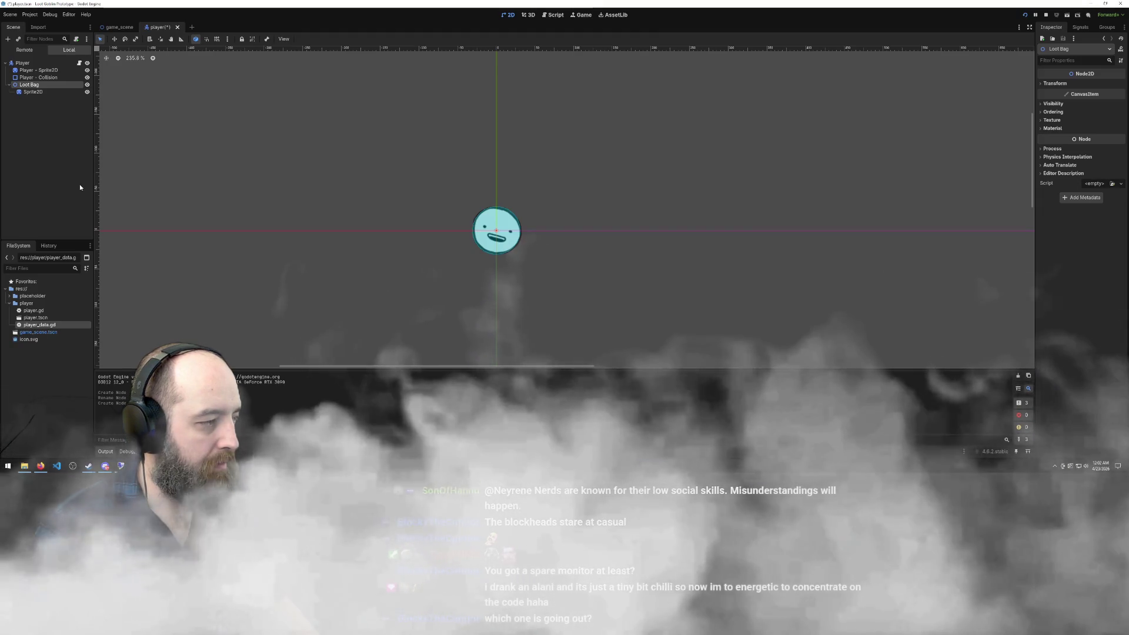
Rename the Sprite2D node under Loot Bag to 'Loot Bag - Sprite2D'
{"action": "double_click", "coordinate": [36, 92]}
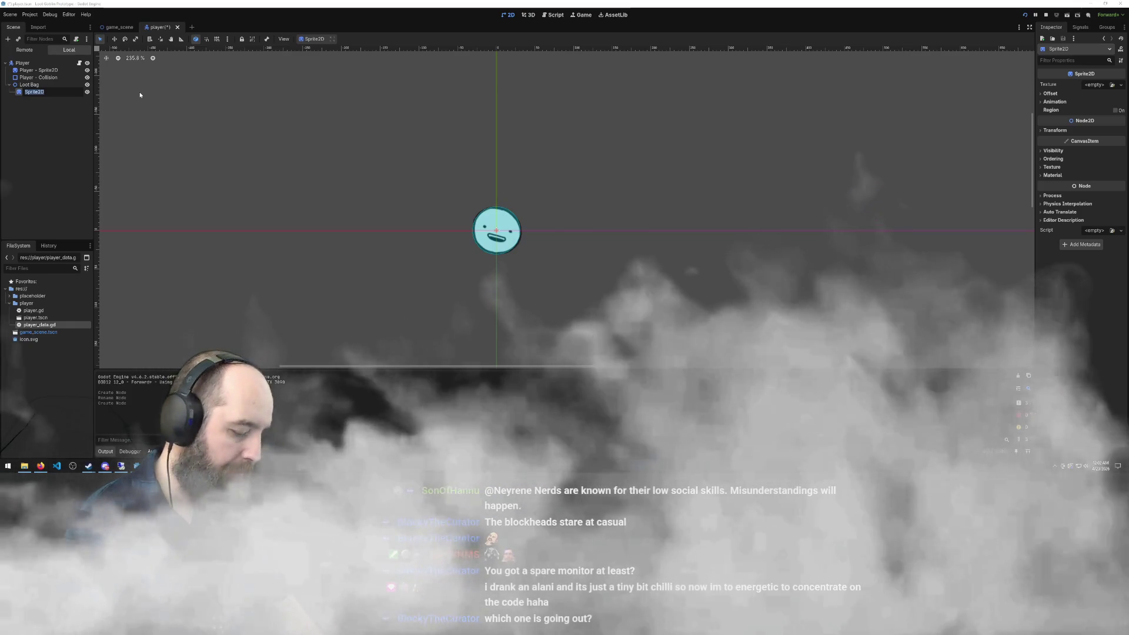
{"action": "key", "text": "Home"}
{"action": "type", "text": "Loot"}
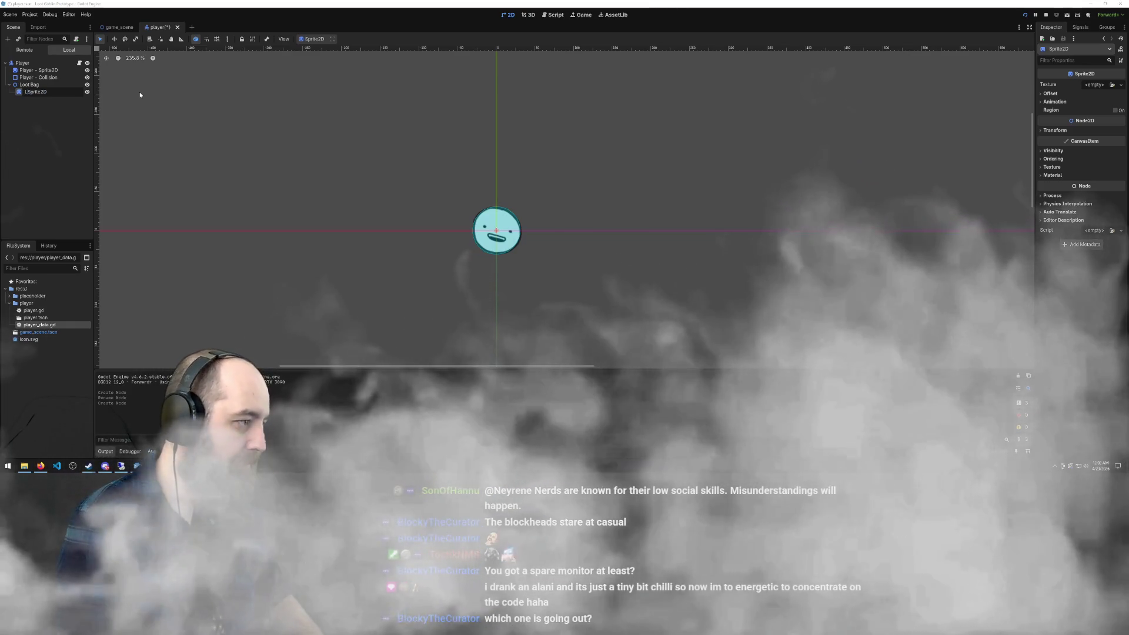
{"action": "key", "text": "Return"}
{"action": "type", "text": "Bag -"}
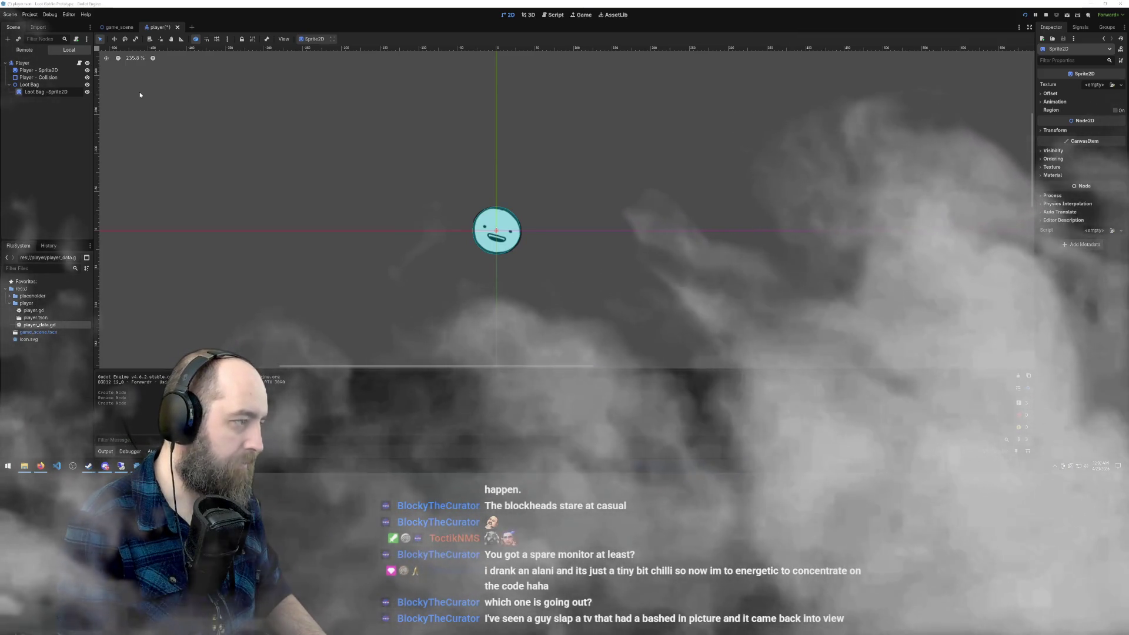
{"action": "key", "text": "BackSpace"}
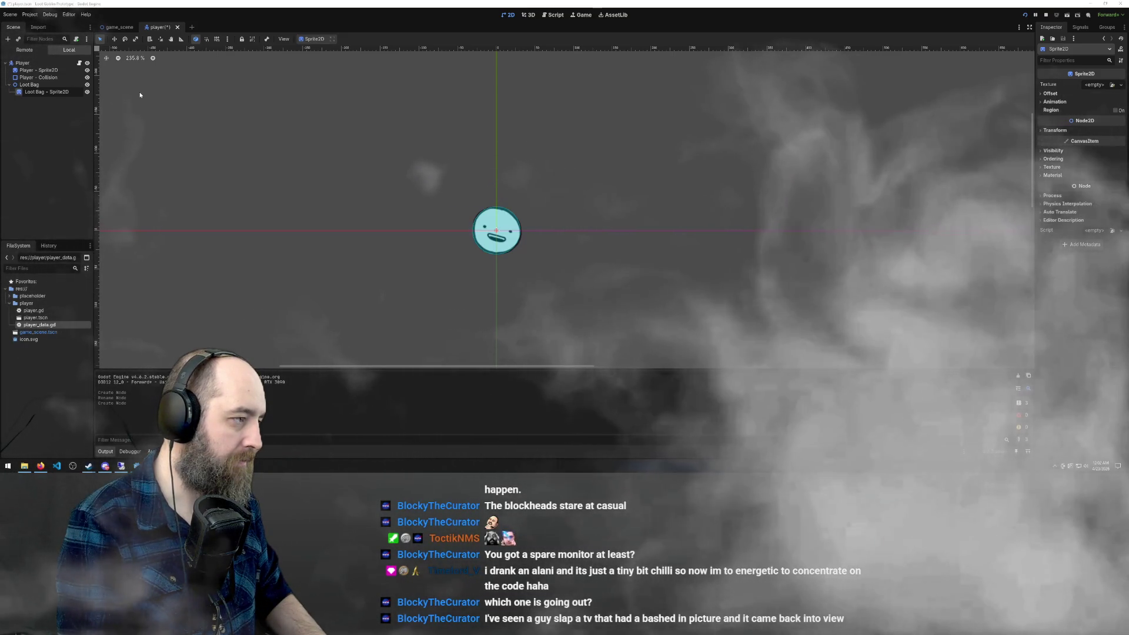
{"action": "key", "text": "Return"}
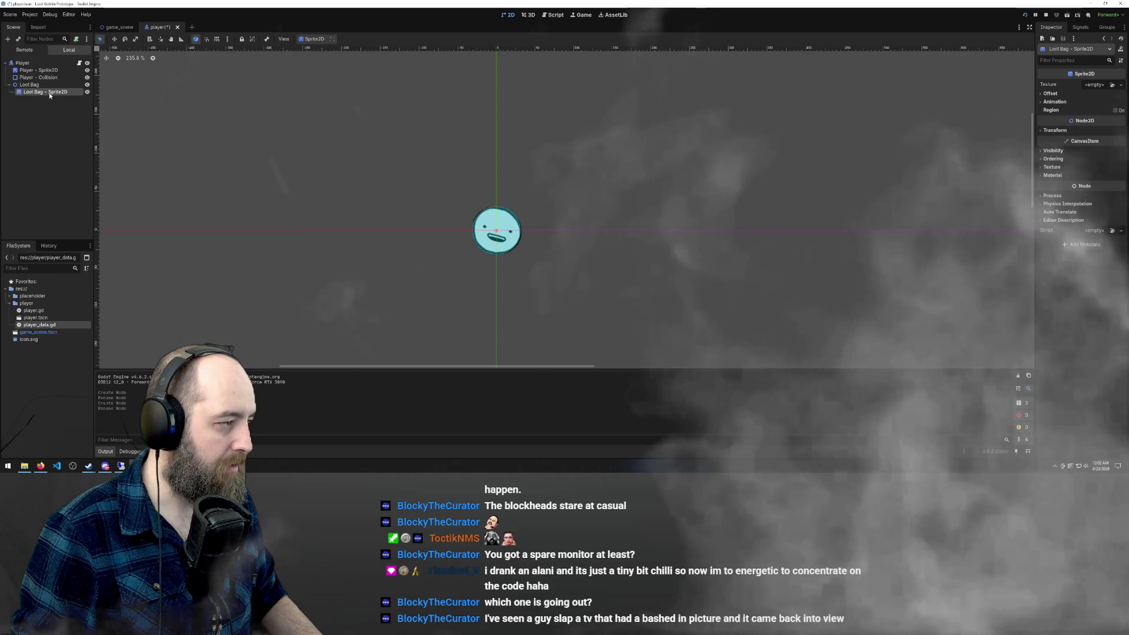
{"action": "right_click", "coordinate": [31, 93]}
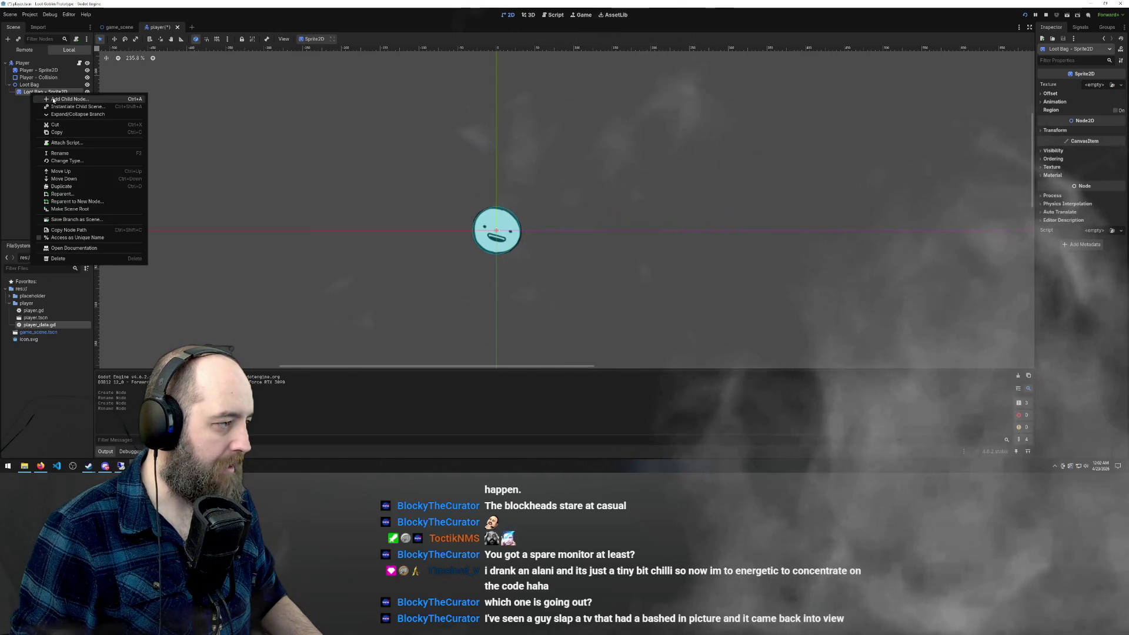
{"action": "left_click", "coordinate": [53, 99]}
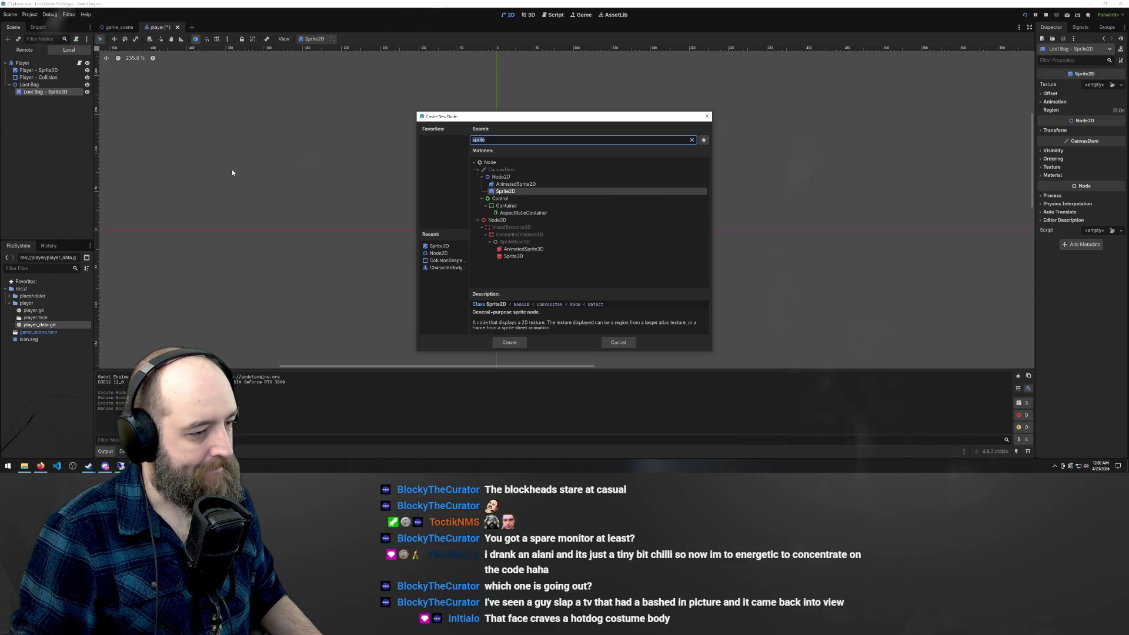
{"action": "type", "text": "coll"}
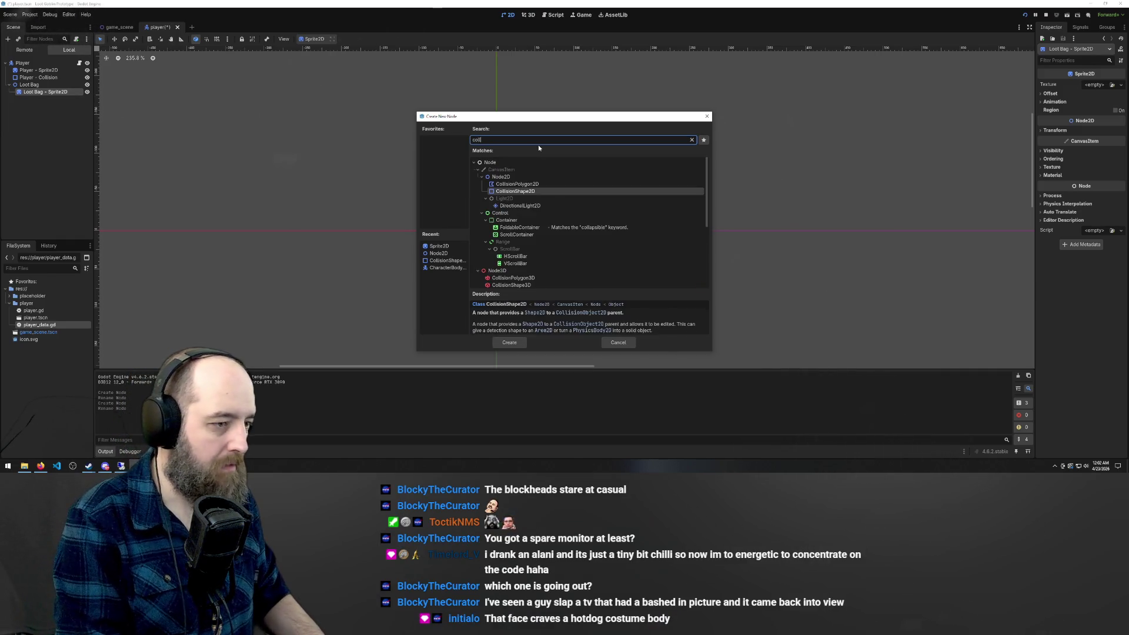
{"action": "type", "text": "is"}
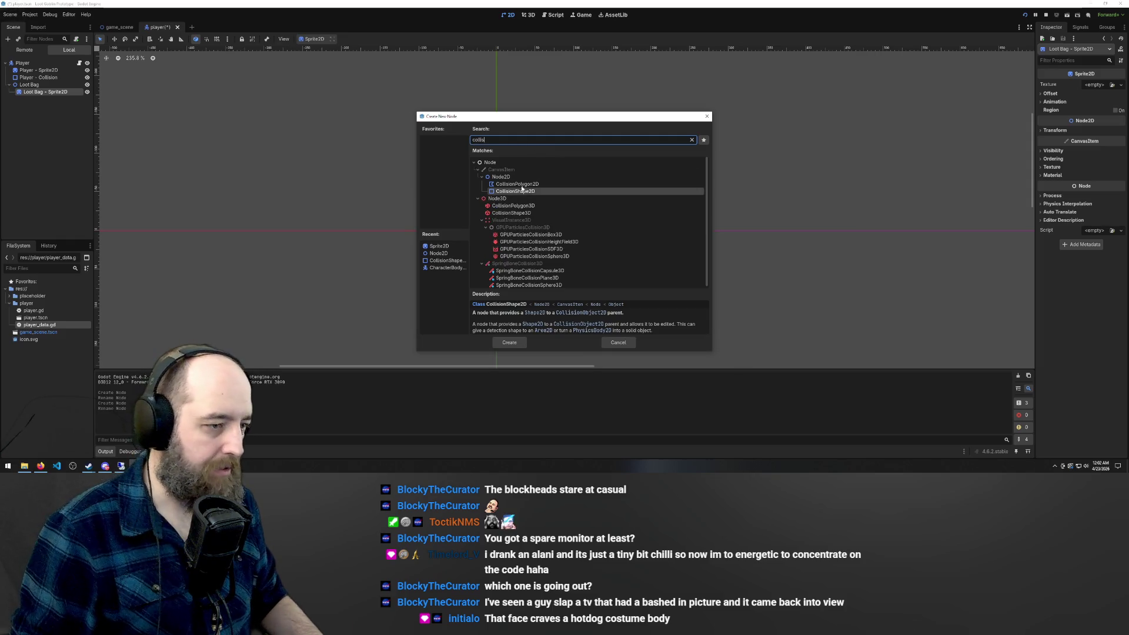
{"action": "double_click", "coordinate": [519, 191]}
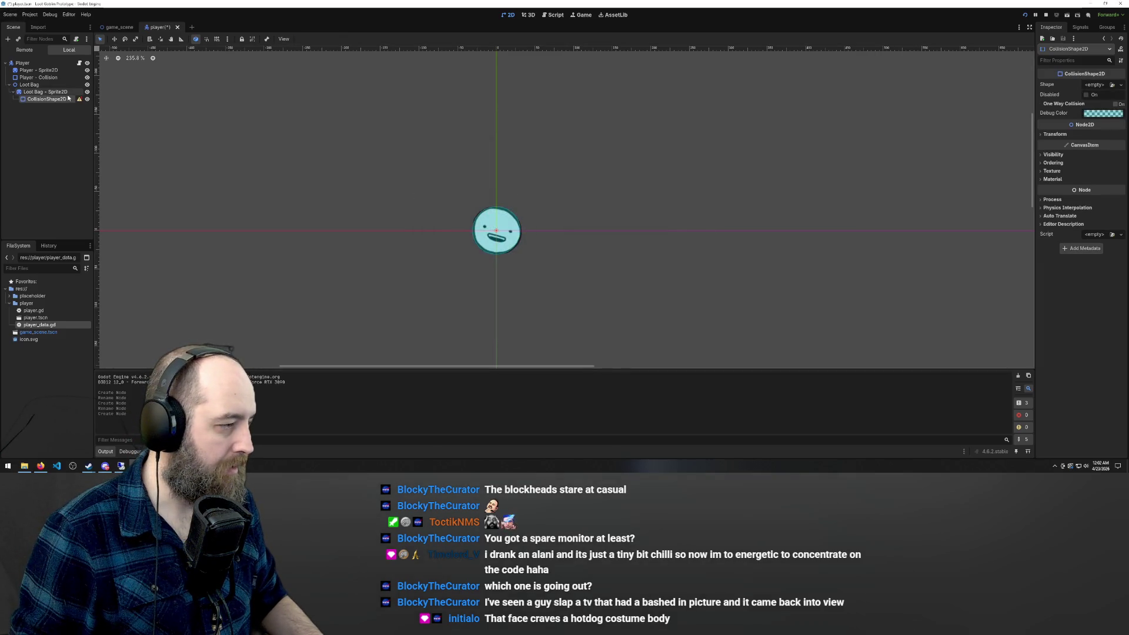
{"action": "mouse_move", "coordinate": [80, 101]}
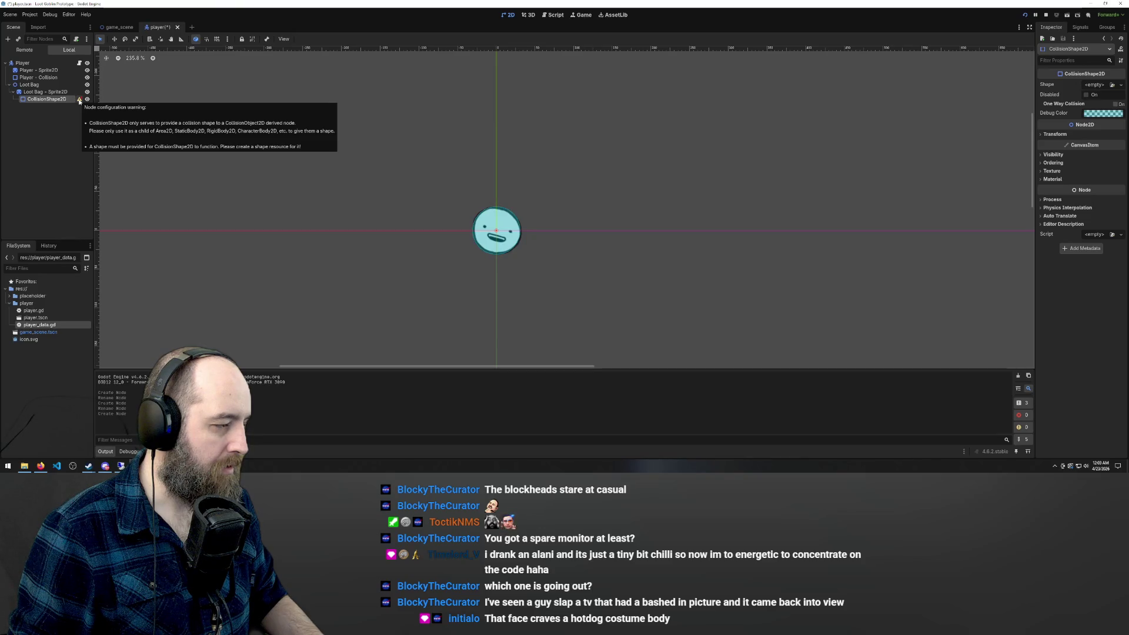
{"action": "left_click", "coordinate": [47, 99]}
{"action": "key", "text": "Delete"}
{"action": "key", "text": "Return"}
{"action": "right_click", "coordinate": [45, 92]}
{"action": "left_click", "coordinate": [28, 86]}
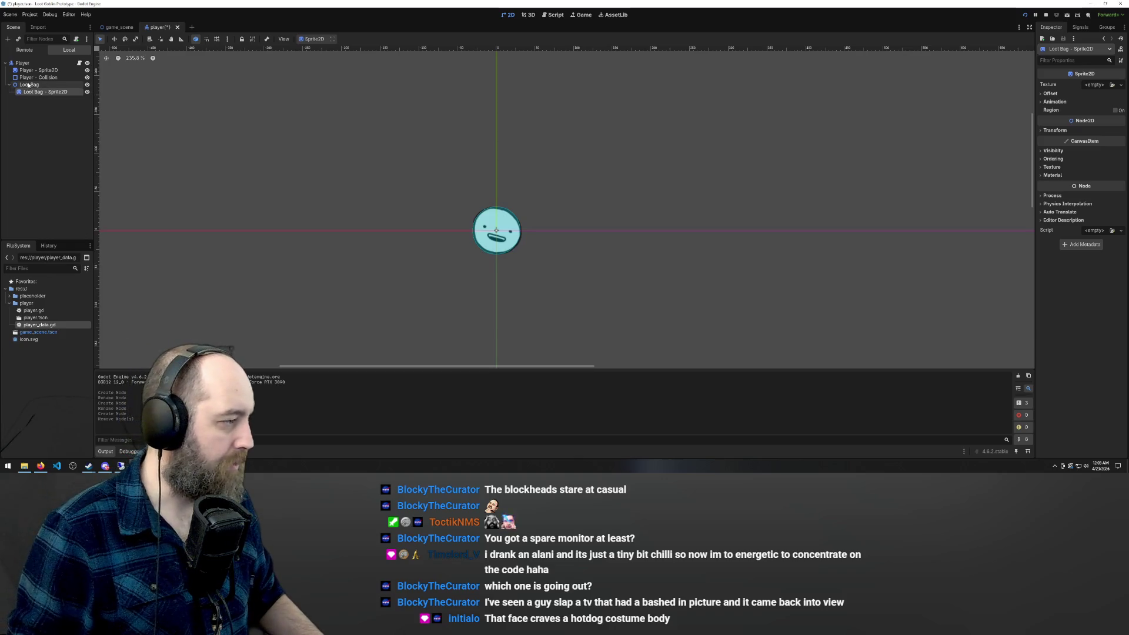
Search Loot Bag's Change Type dialog for 'collisio' and open the CollisionObject2D class docs
{"action": "left_click", "coordinate": [29, 85]}
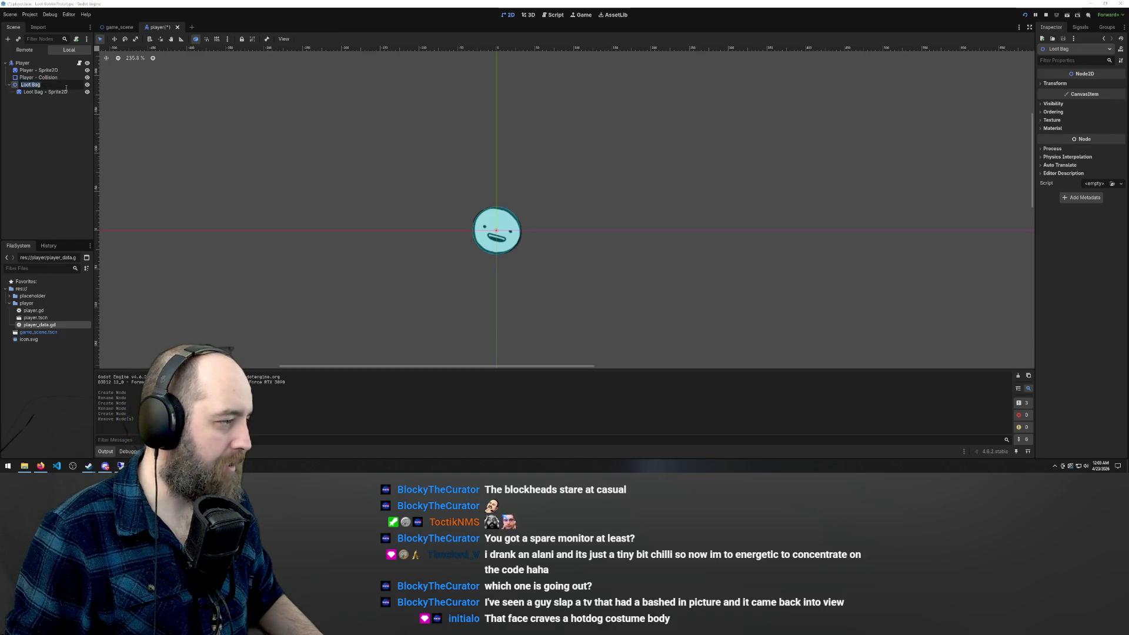
{"action": "right_click", "coordinate": [31, 84]}
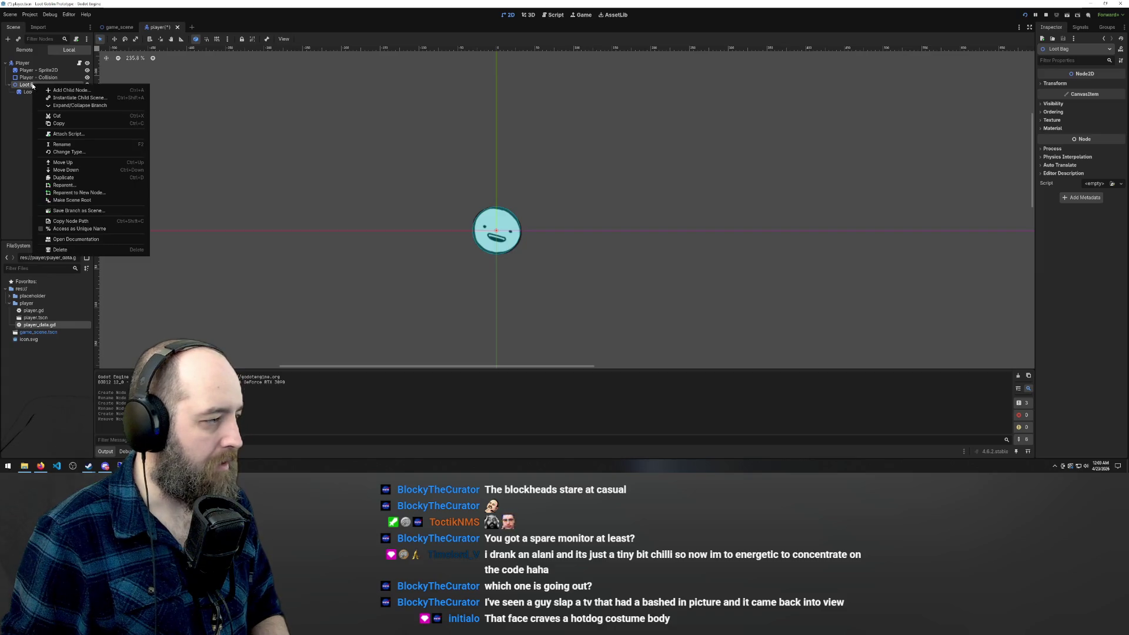
{"action": "left_click", "coordinate": [89, 152]}
{"action": "type", "text": "collisi"}
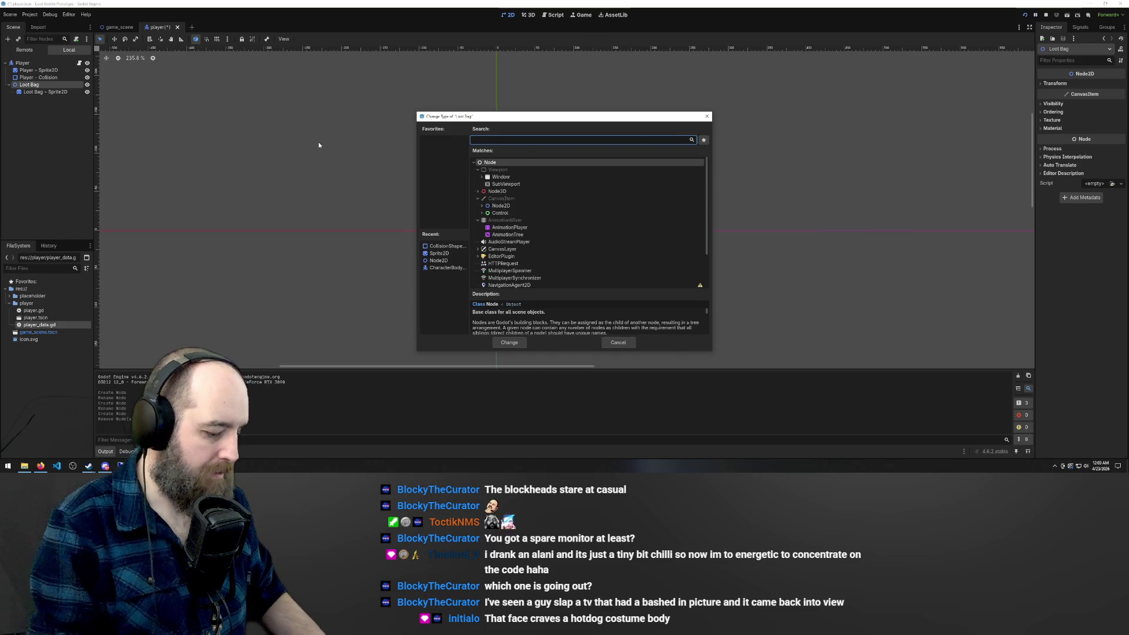
{"action": "type", "text": "o"}
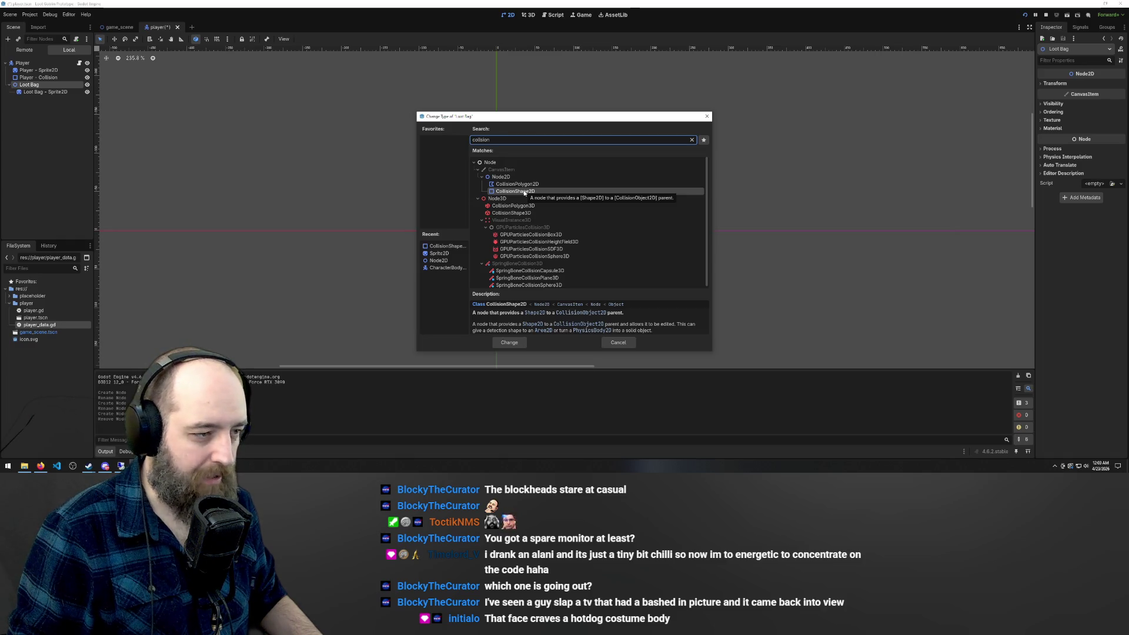
{"action": "left_click", "coordinate": [577, 313]}
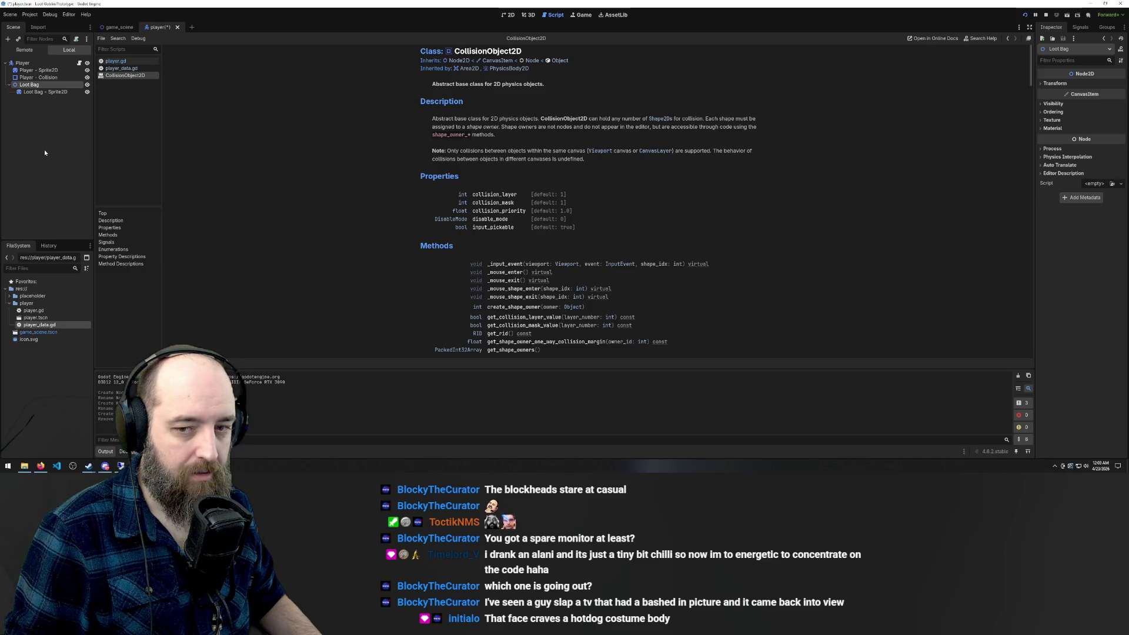
Start adding a child node to Loot Bag and focus the node search field
{"action": "right_click", "coordinate": [27, 85]}
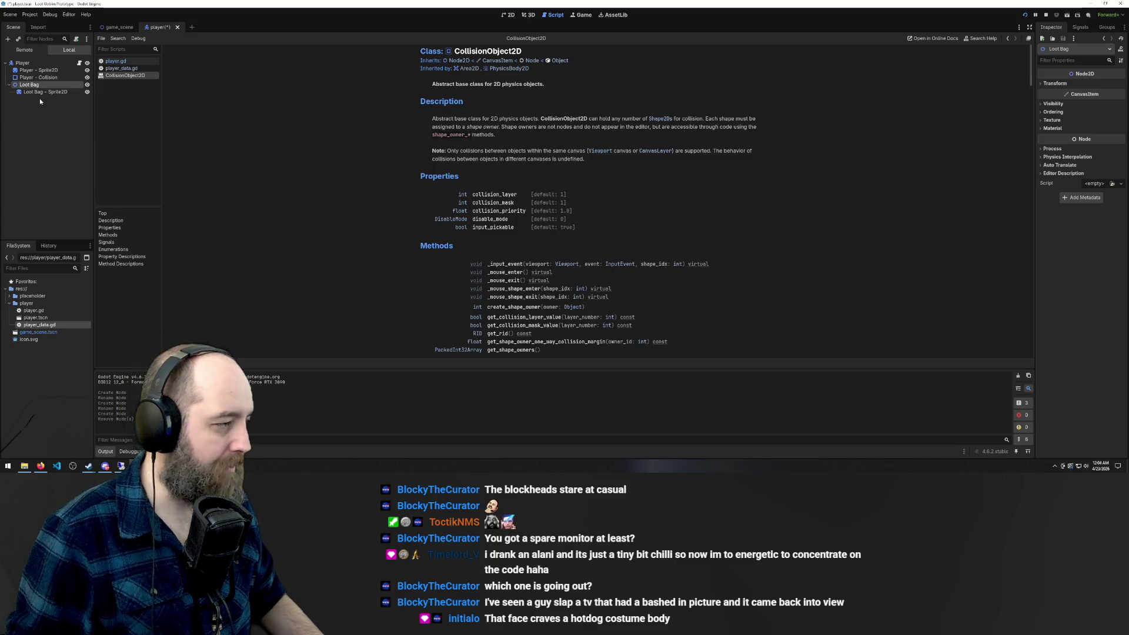
{"action": "right_click", "coordinate": [27, 87]}
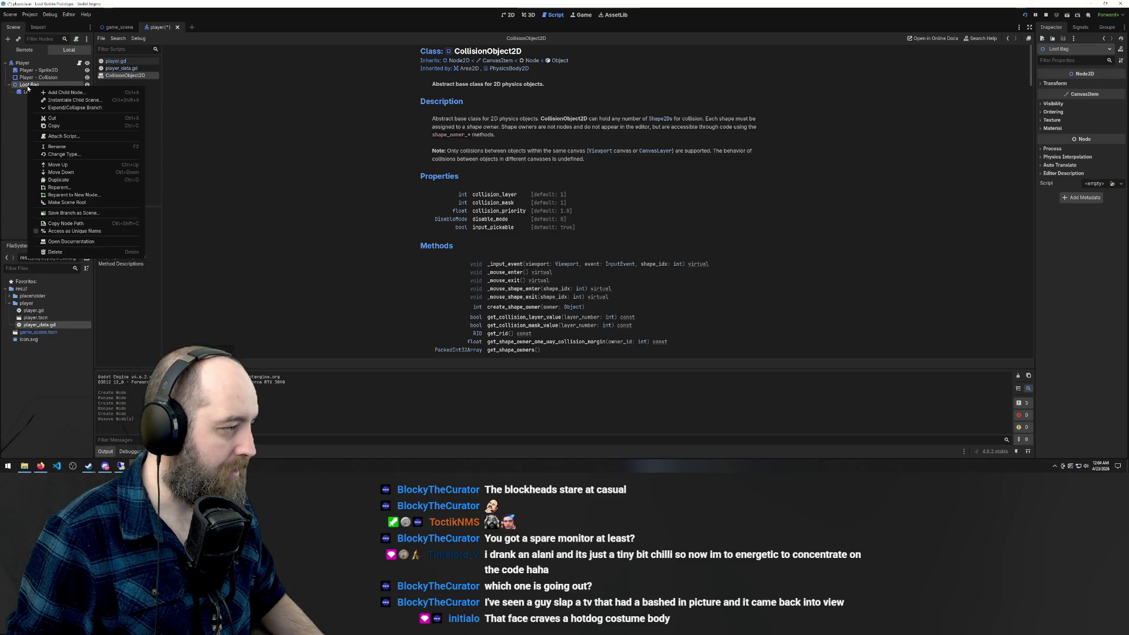
{"action": "left_click", "coordinate": [71, 92]}
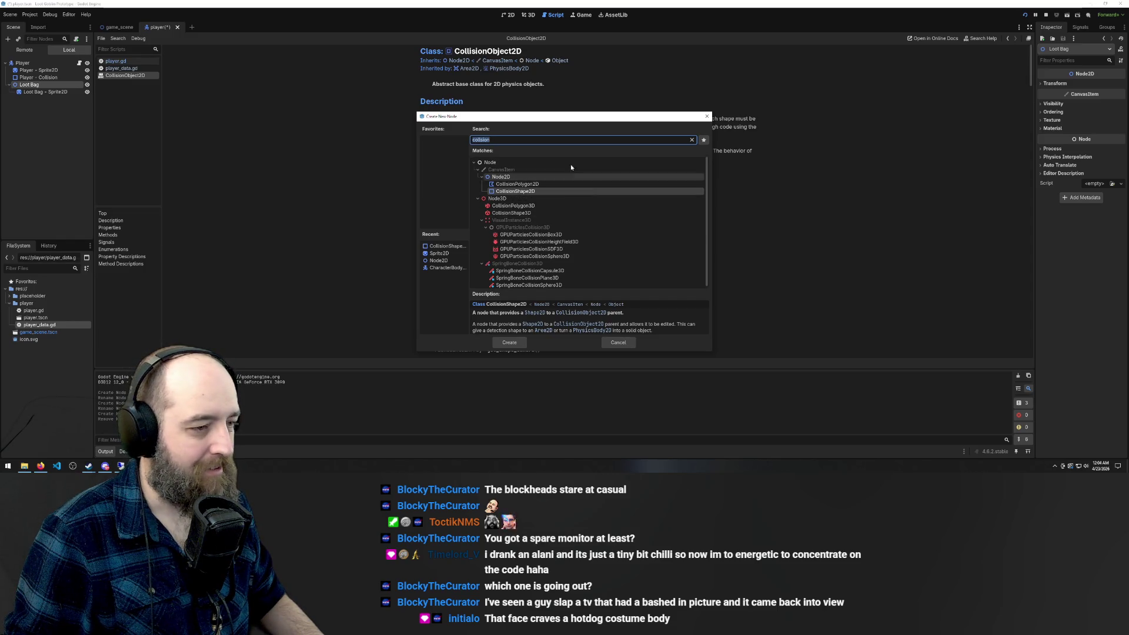
{"action": "left_click", "coordinate": [491, 141]}
Search 'area', add an Area2D node, and move it out of Loot Bag onto Player
{"action": "key", "text": "ctrl+a"}
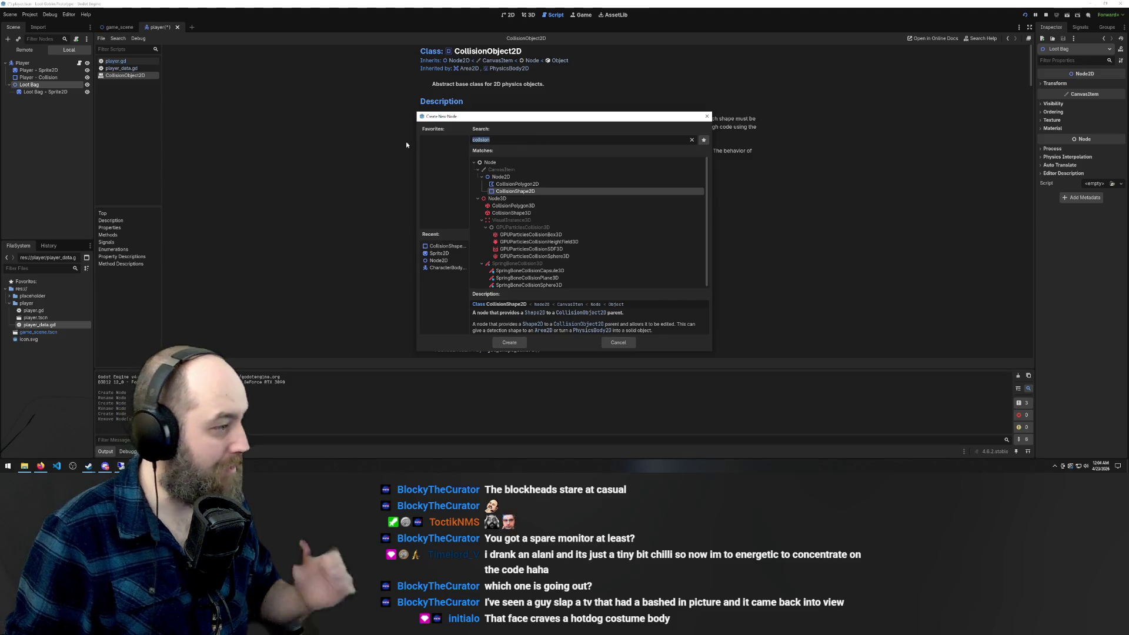
{"action": "type", "text": "area"}
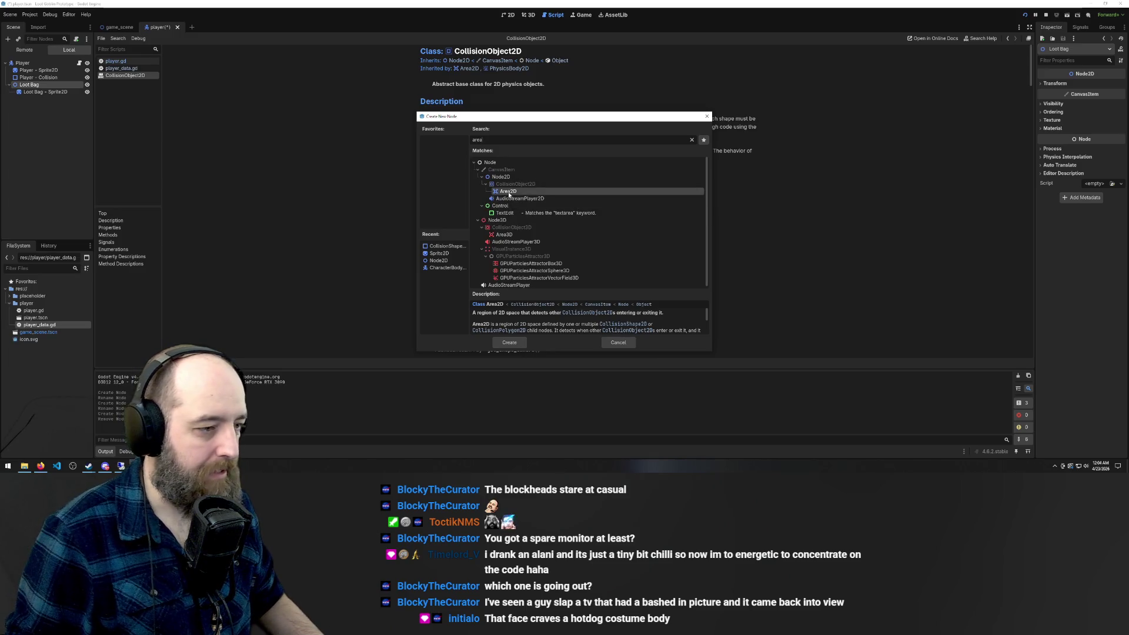
{"action": "double_click", "coordinate": [506, 191]}
{"action": "right_click", "coordinate": [36, 99]}
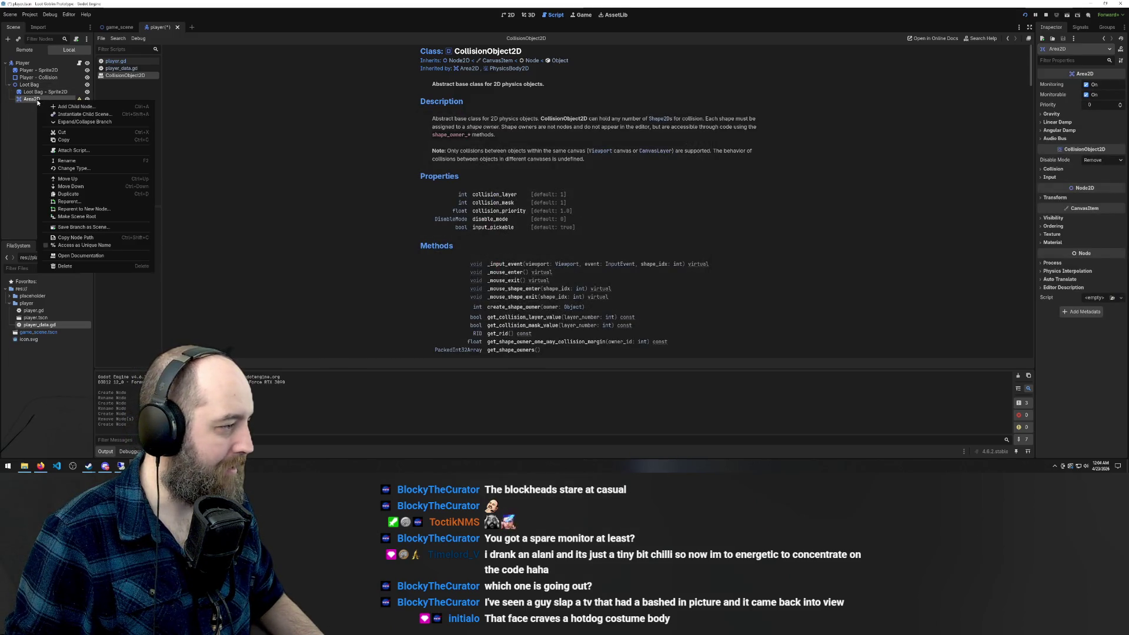
{"action": "left_click", "coordinate": [22, 98]}
{"action": "left_click", "coordinate": [29, 84]}
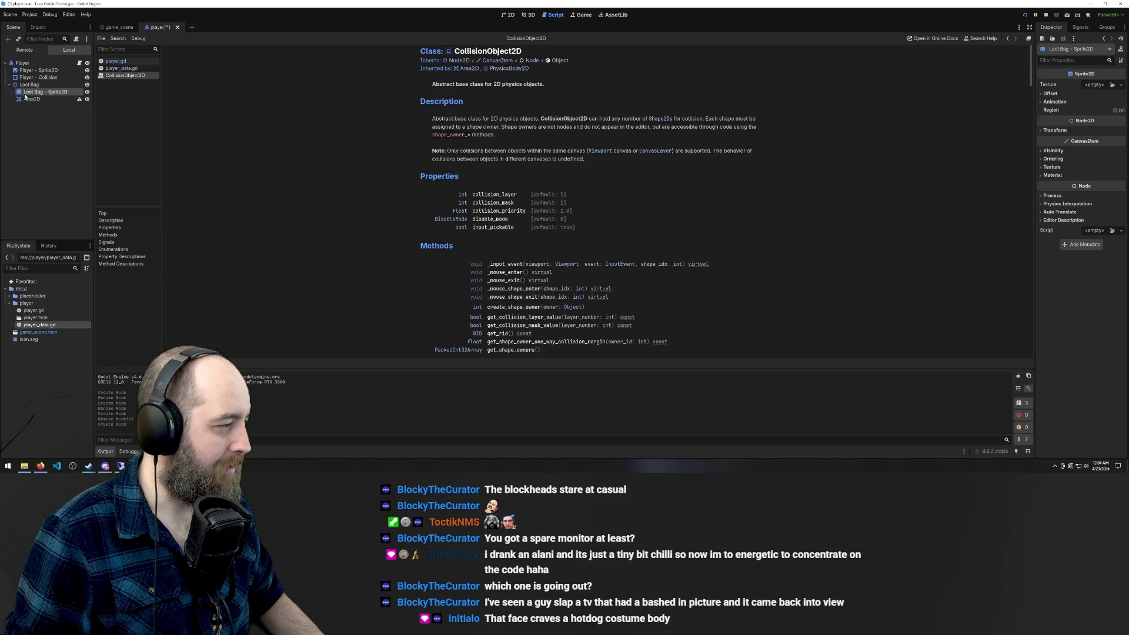
{"action": "mouse_move", "coordinate": [32, 98]}
{"action": "left_mouse_down"}
{"action": "mouse_move", "coordinate": [23, 63]}
{"action": "mouse_move", "coordinate": [29, 99]}
{"action": "left_mouse_up"}
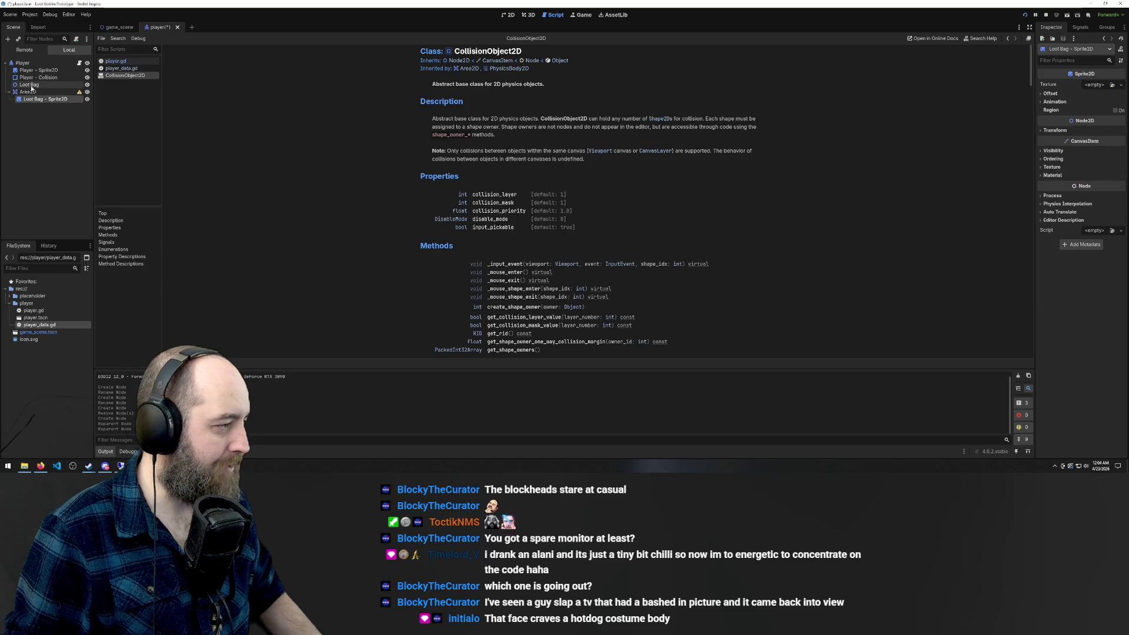
Delete the old Node2D Loot Bag and rename the Area2D to 'Loot Bag'
{"action": "left_click", "coordinate": [31, 85]}
{"action": "key", "text": "Delete"}
{"action": "key", "text": "Return"}
{"action": "right_click", "coordinate": [31, 86]}
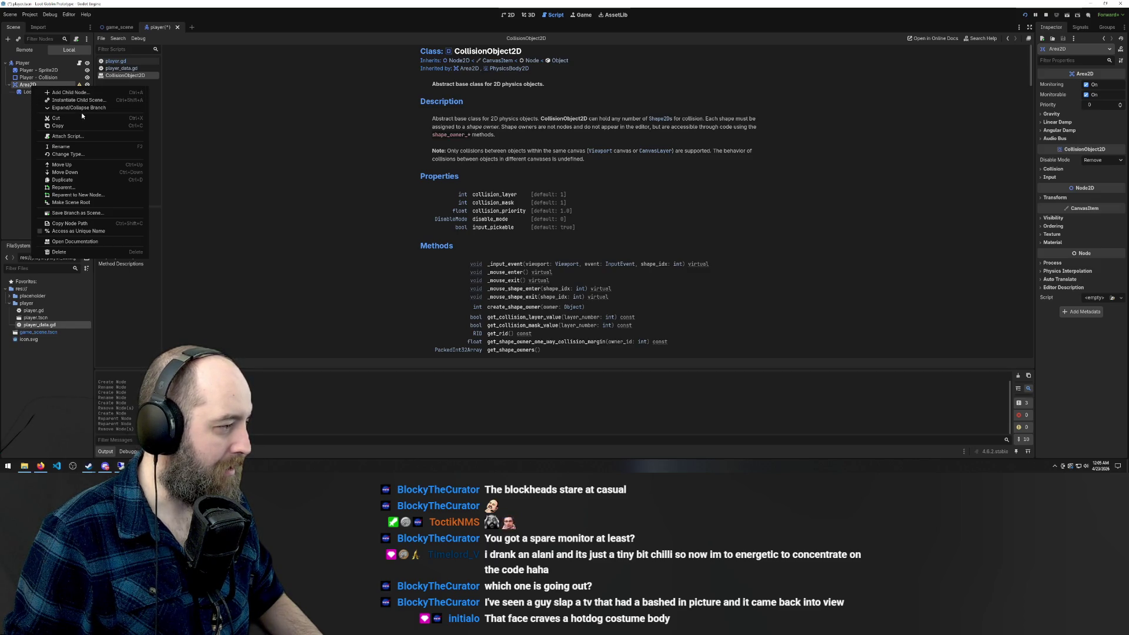
{"action": "left_click", "coordinate": [61, 146]}
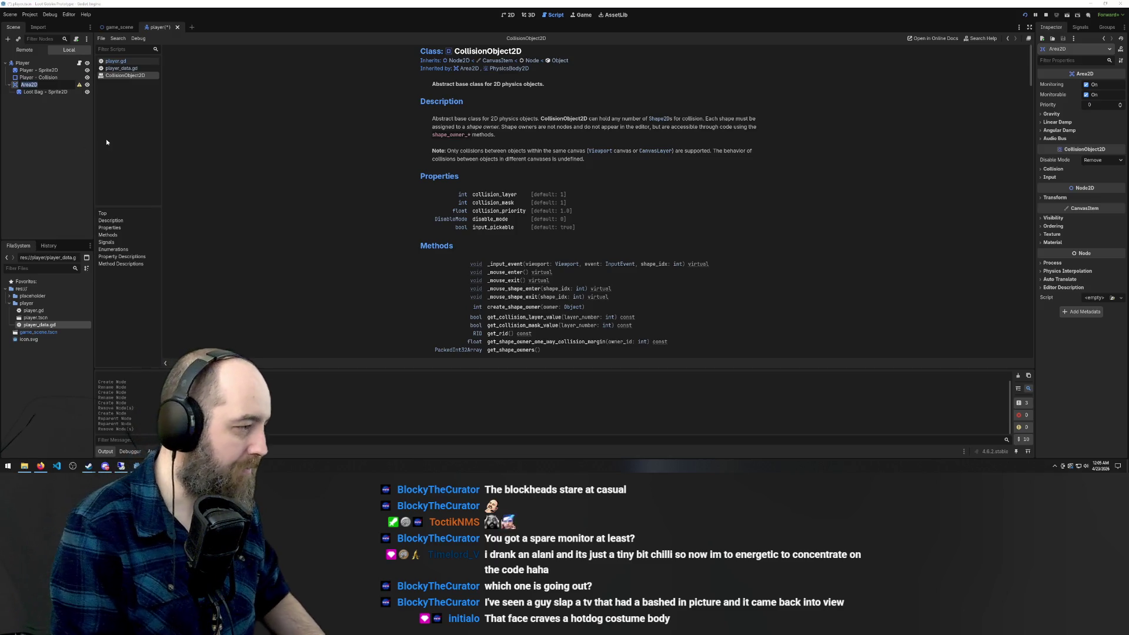
{"action": "type", "text": "Loot"}
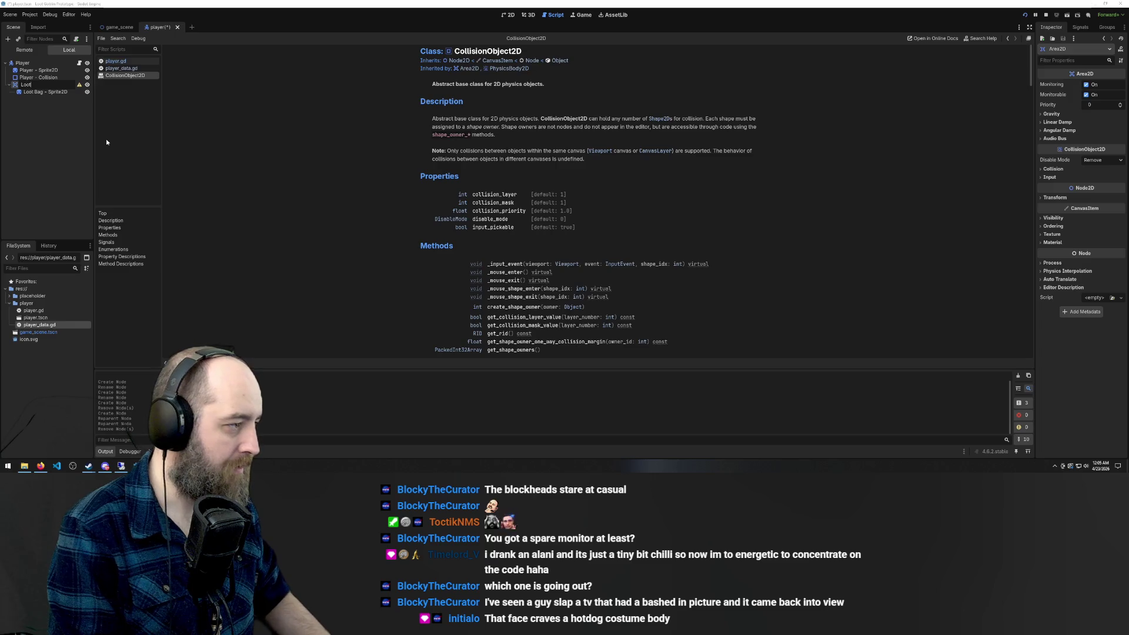
{"action": "type", "text": " Bah"}
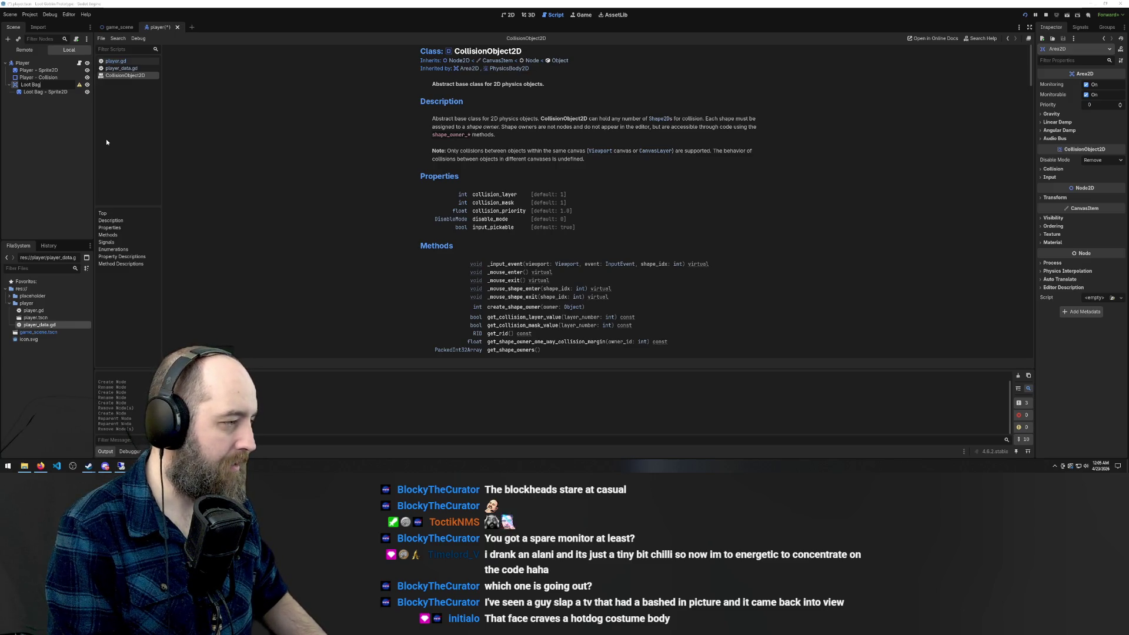
{"action": "key", "text": "Return"}
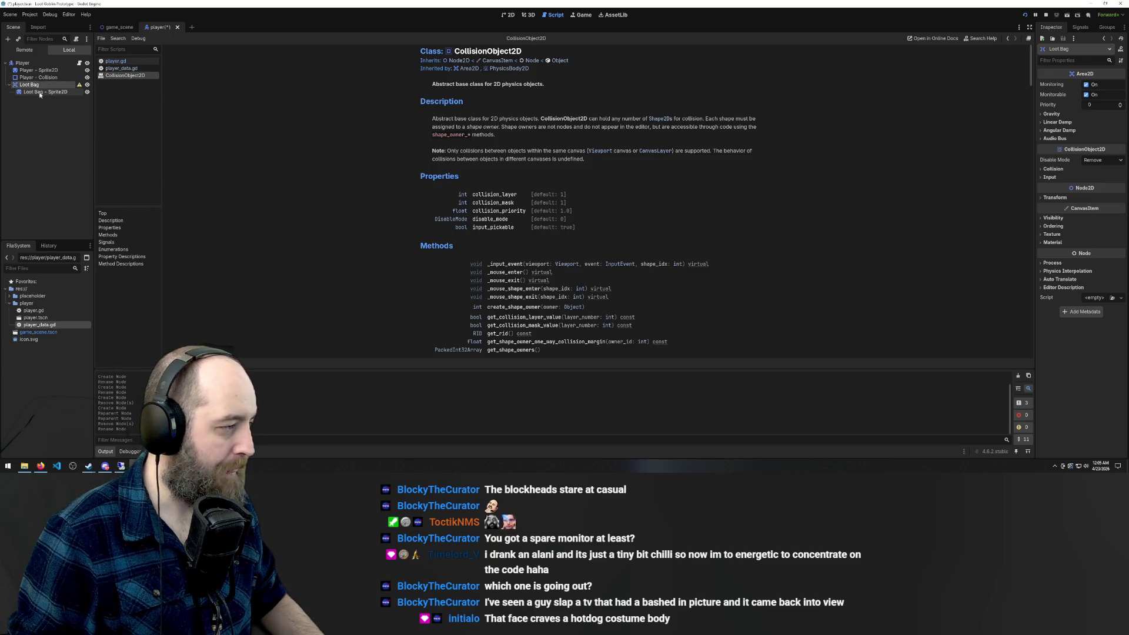
Close the CollisionObject2D documentation page in the script list
{"action": "left_click", "coordinate": [43, 92]}
{"action": "right_click", "coordinate": [44, 86]}
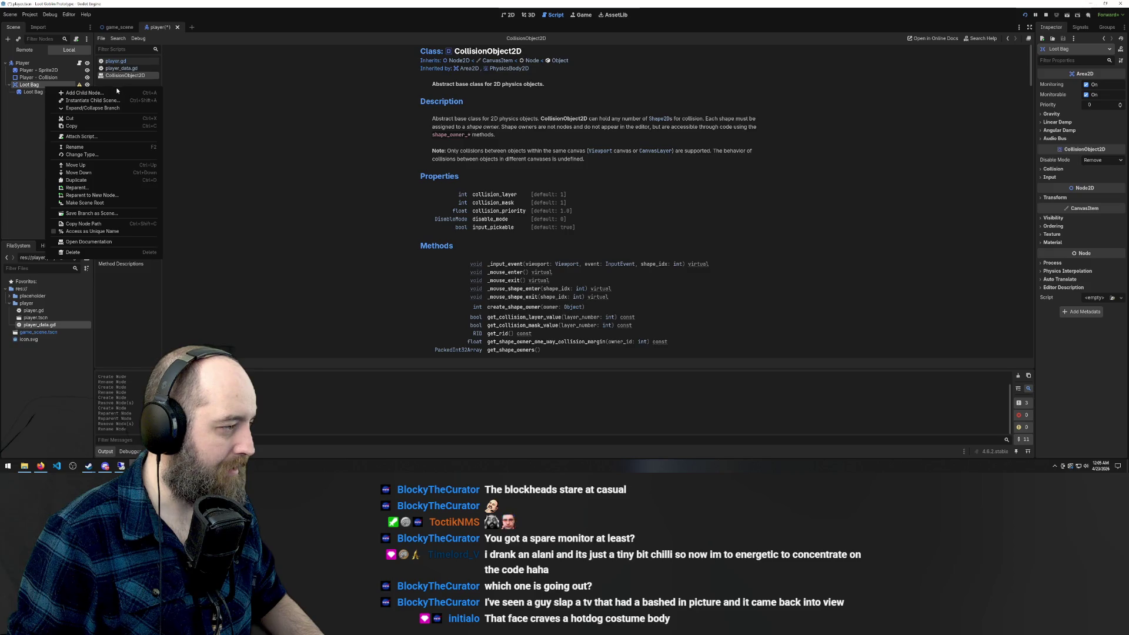
{"action": "left_click", "coordinate": [382, 125]}
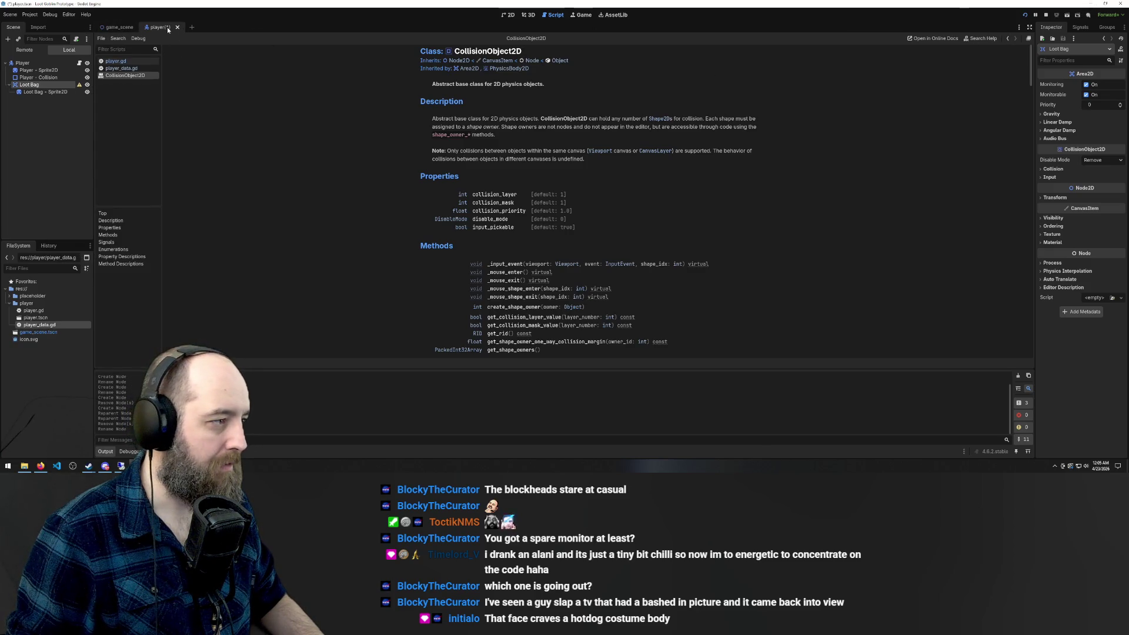
{"action": "left_click", "coordinate": [126, 67]}
{"action": "left_click", "coordinate": [126, 76]}
{"action": "right_click", "coordinate": [127, 78]}
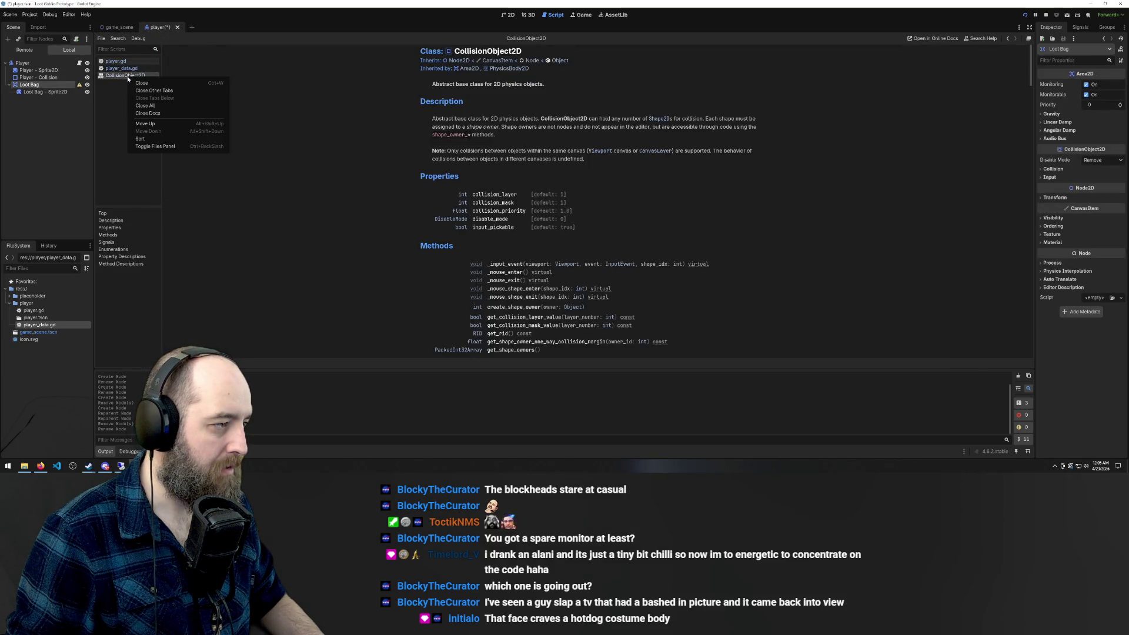
{"action": "left_click", "coordinate": [139, 82]}
In the player scene, add a CollisionShape2D child under Loot Bag via search 'coll'
{"action": "left_click", "coordinate": [118, 28]}
{"action": "left_click", "coordinate": [160, 27]}
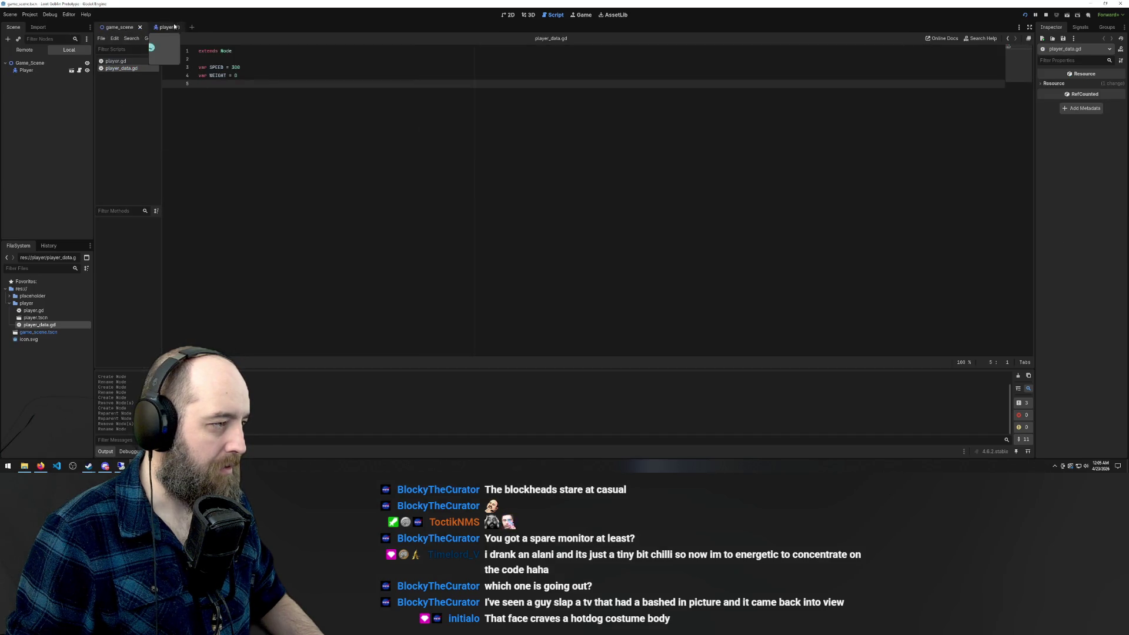
{"action": "right_click", "coordinate": [48, 84]}
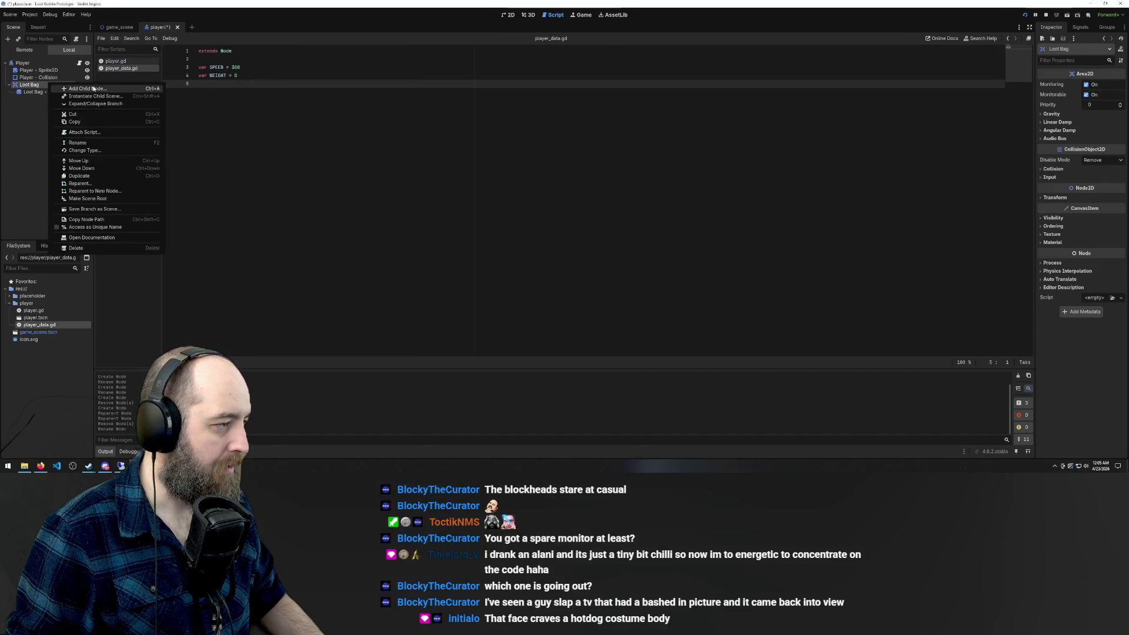
{"action": "left_click", "coordinate": [96, 88]}
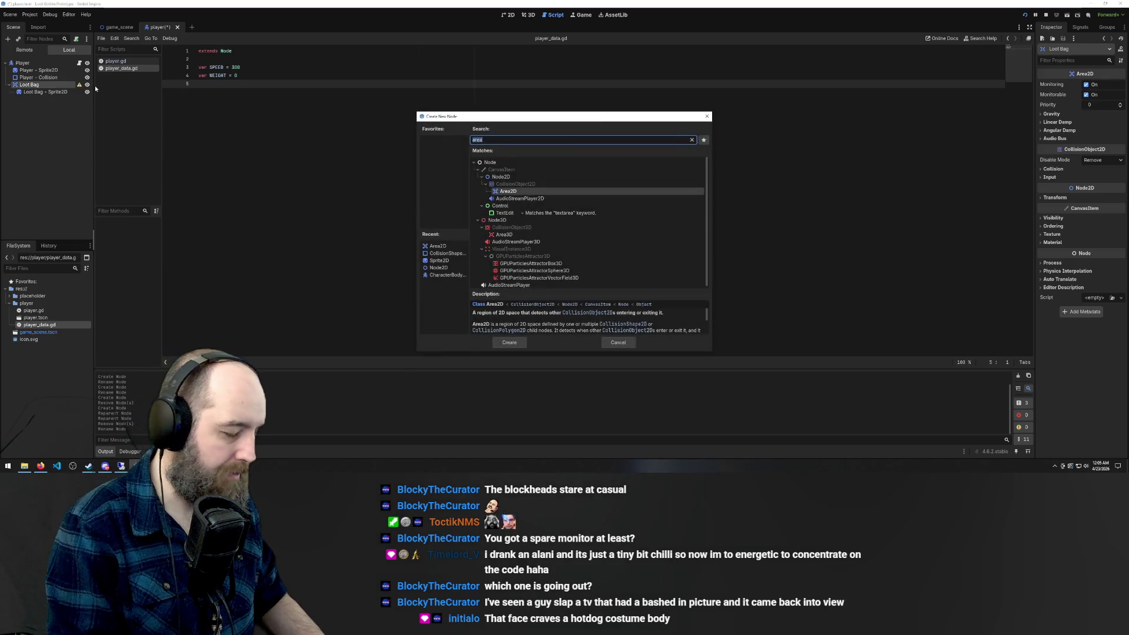
{"action": "type", "text": "coll"}
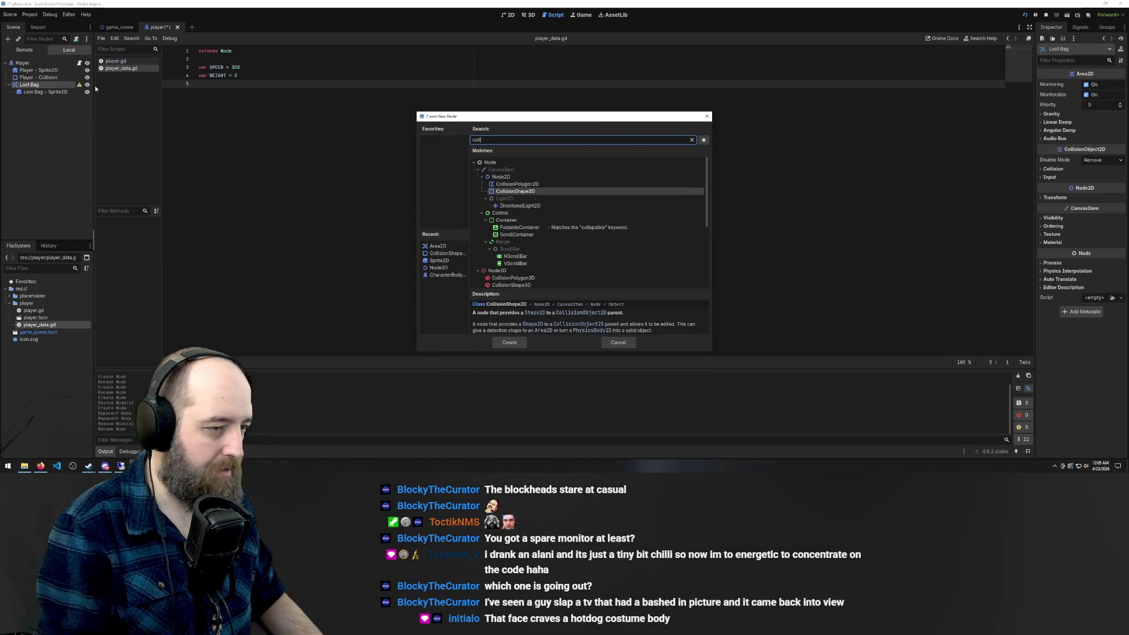
{"action": "key", "text": "Return"}
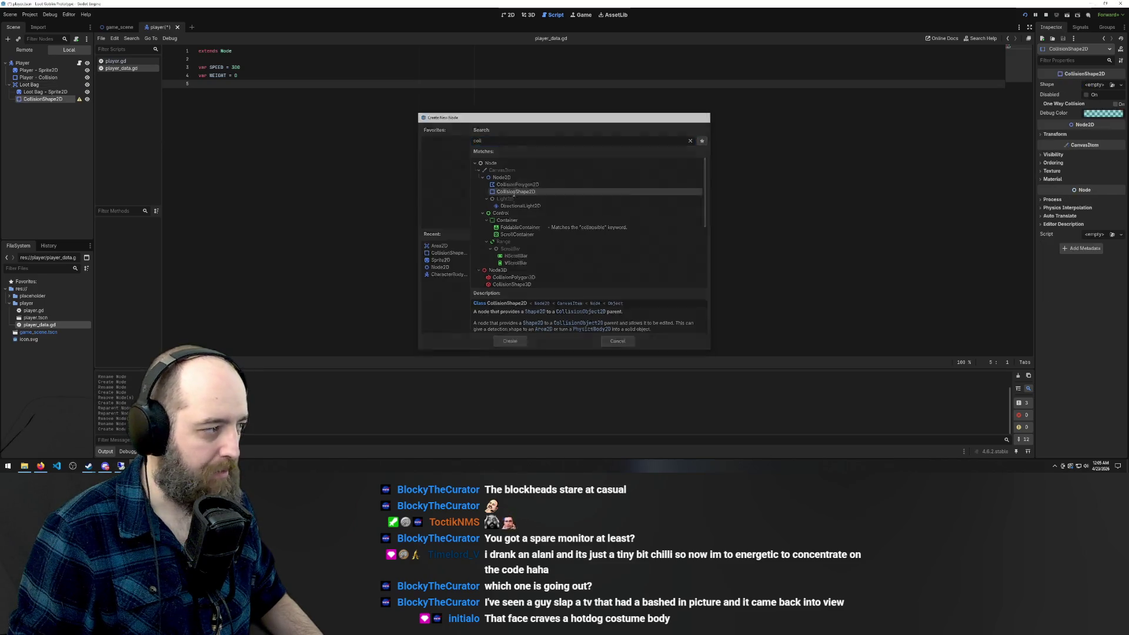
Give the collision shape a new CircleShape2D and enlarge it to cover the player sprite
{"action": "left_click", "coordinate": [1095, 86]}
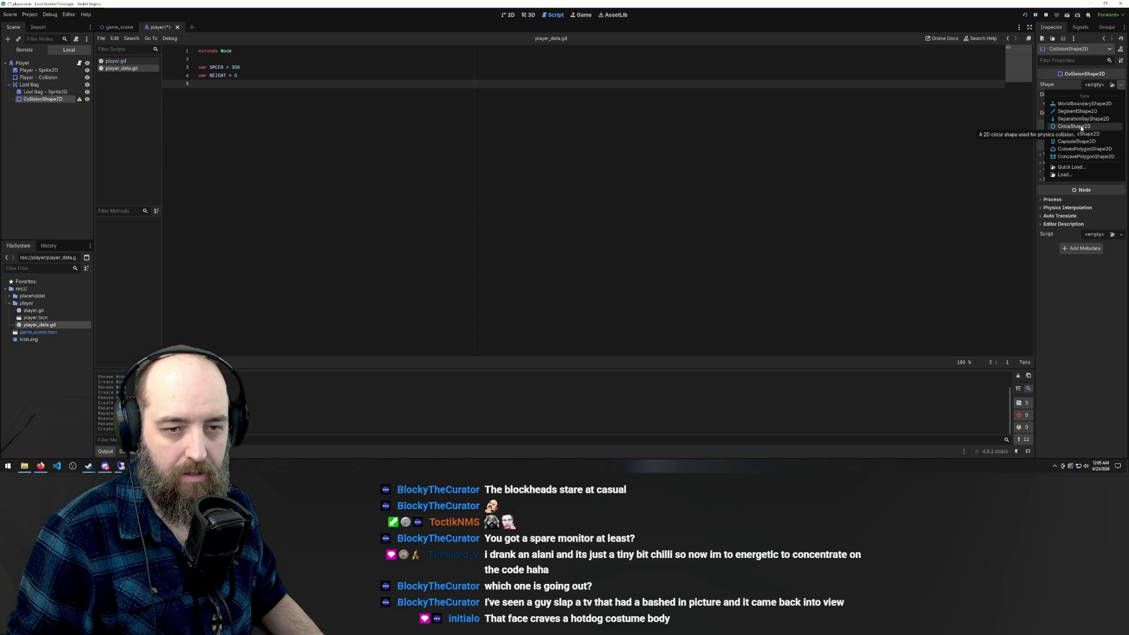
{"action": "left_click", "coordinate": [1080, 127]}
{"action": "left_click", "coordinate": [510, 15]}
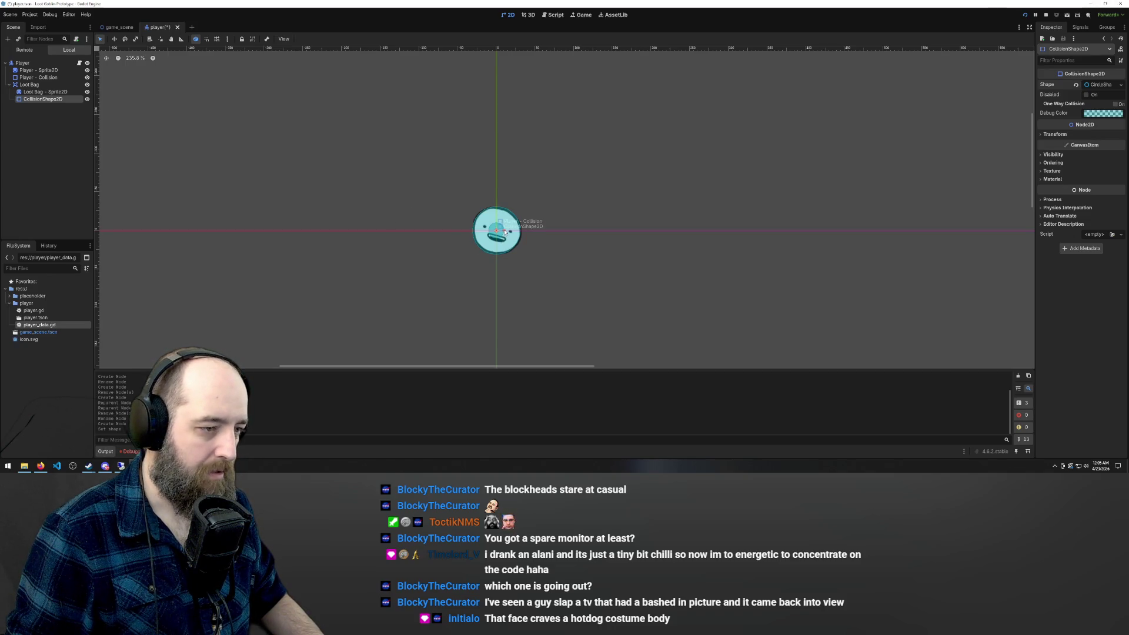
{"action": "left_click_drag", "start_coordinate": [504, 232], "coordinate": [517, 233]}
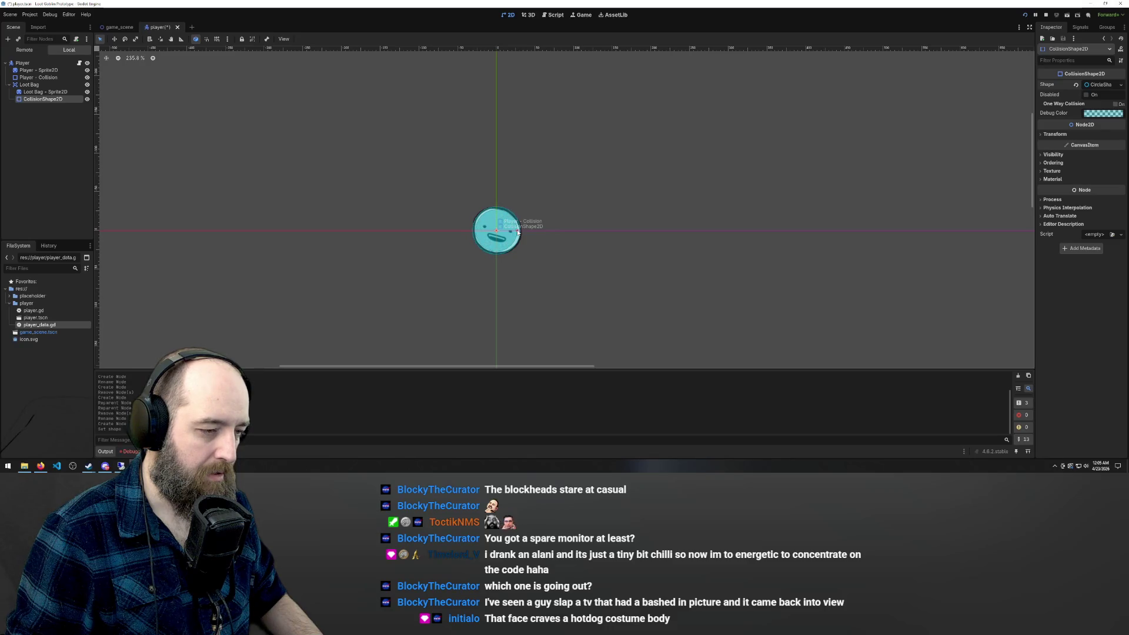
Drag the collision circle above the player's face, then move the browser window aside
{"action": "left_click_drag", "start_coordinate": [499, 239], "coordinate": [499, 219]}
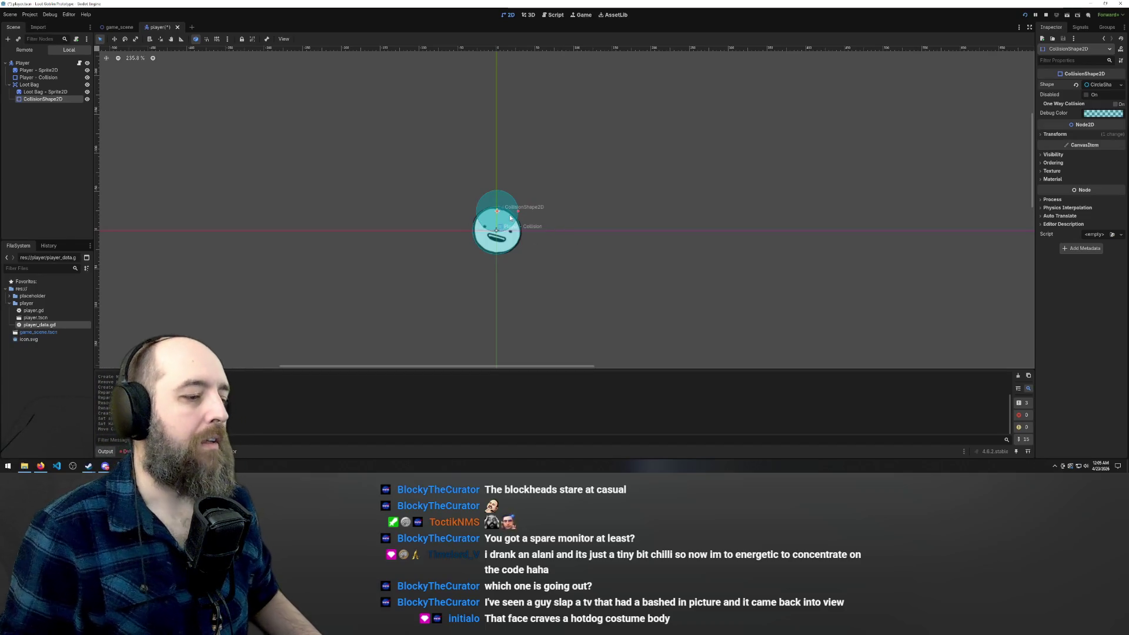
{"action": "left_click_drag", "start_coordinate": [510, 218], "coordinate": [509, 220]}
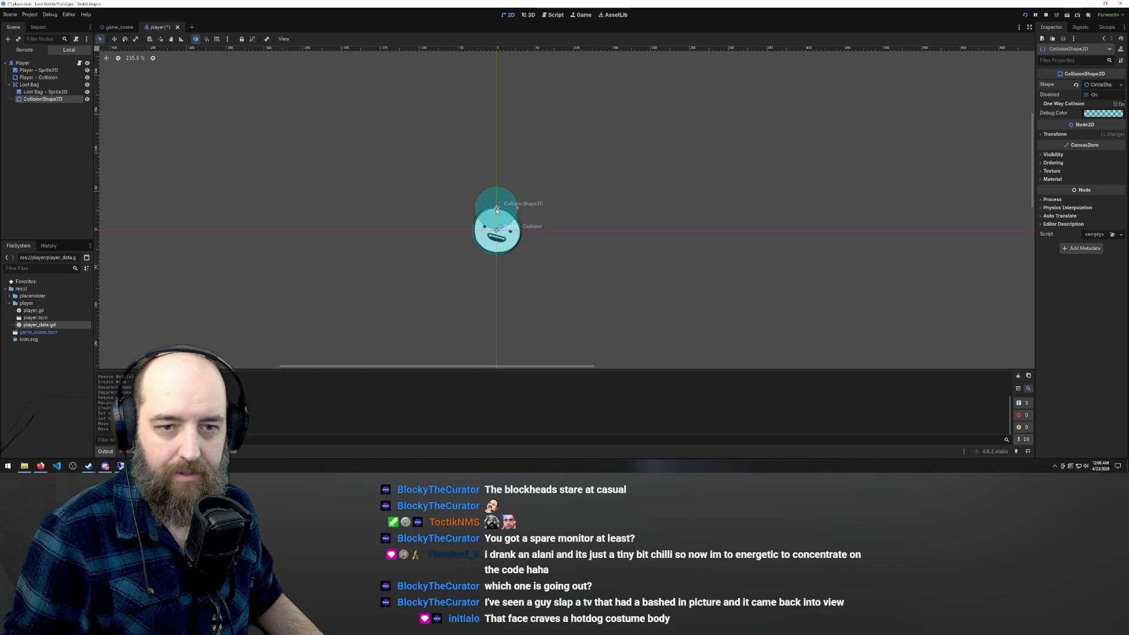
{"action": "left_click", "coordinate": [461, 197]}
{"action": "left_click_drag", "start_coordinate": [496, 207], "coordinate": [500, 184]}
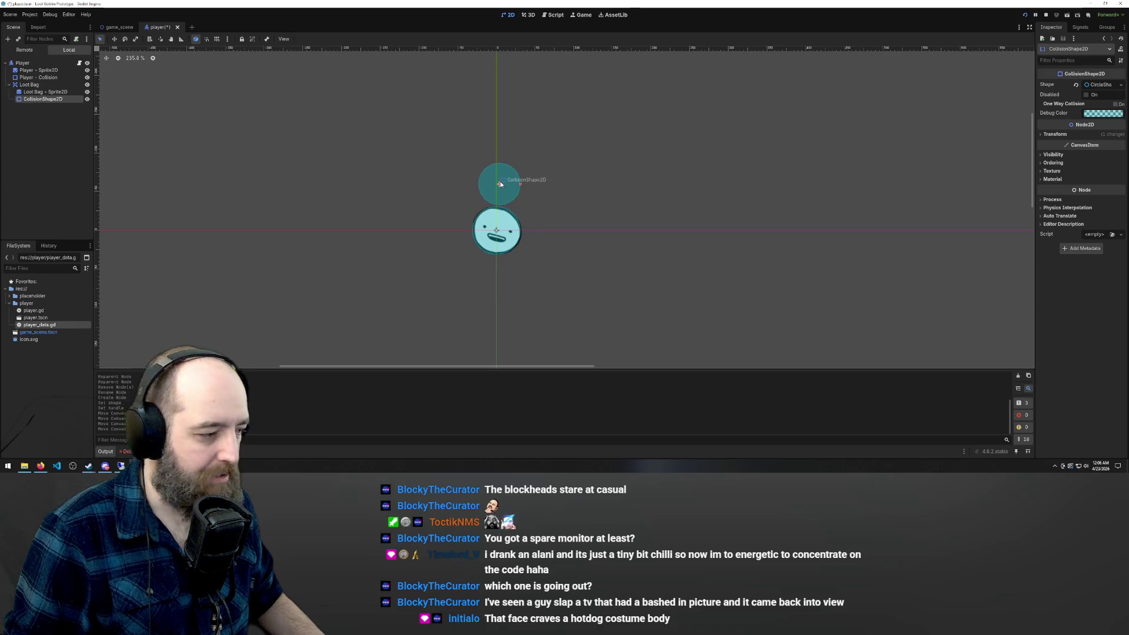
{"action": "left_click", "coordinate": [41, 465]}
{"action": "left_click_drag", "start_coordinate": [482, 7], "coordinate": [1128, 7]}
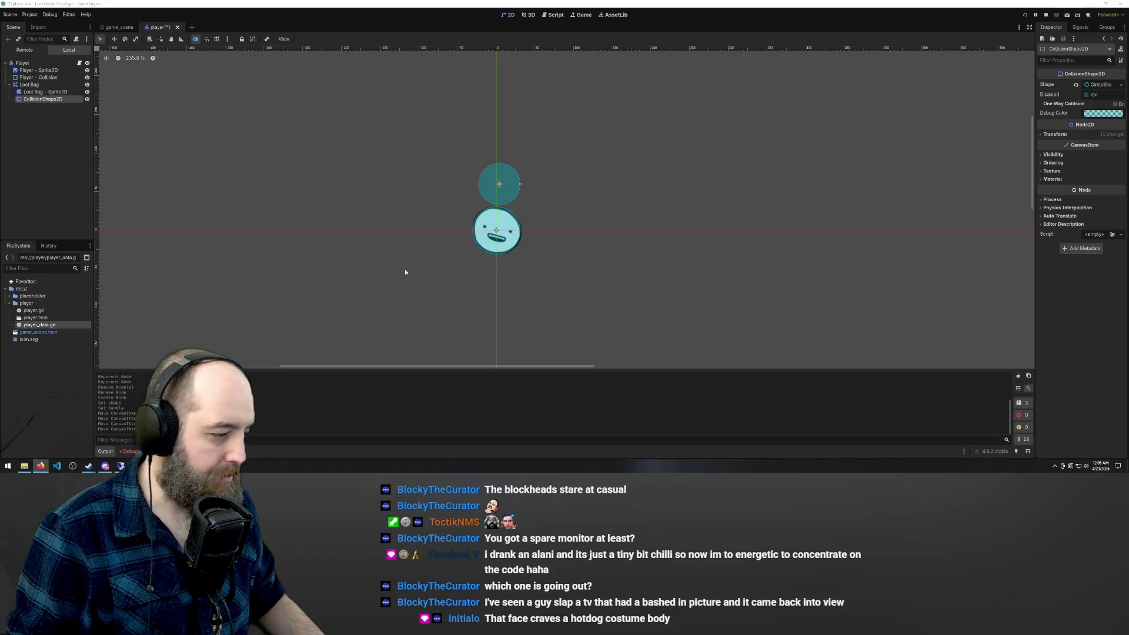
Restore Godot to a smaller window, close Steam Friends, and launch Zed with a terminal
{"action": "double_click", "coordinate": [535, 5]}
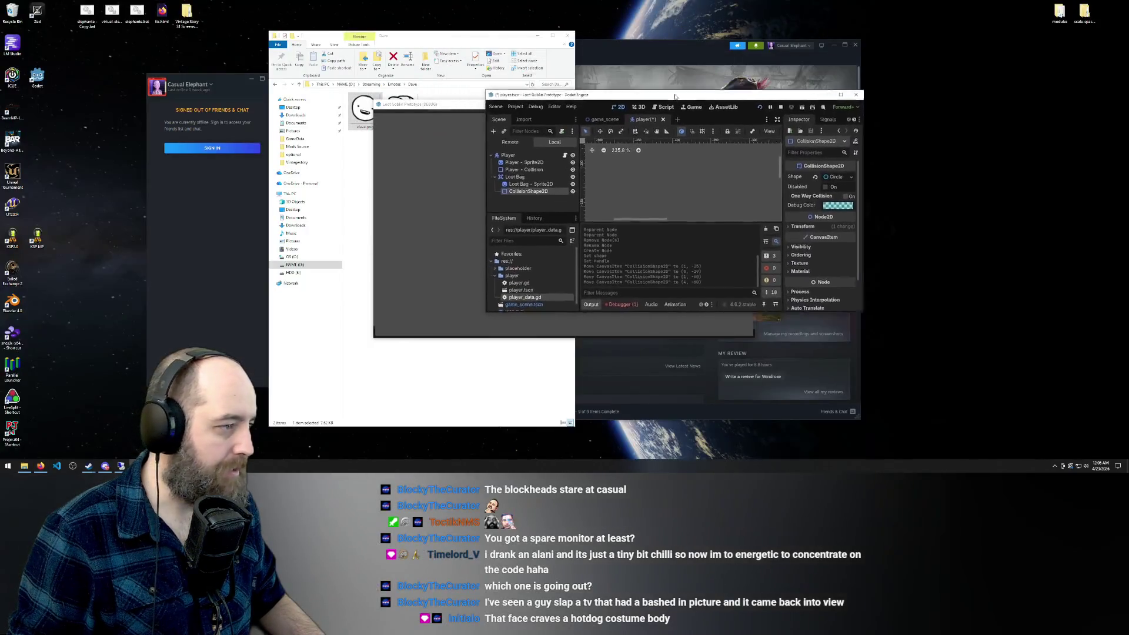
{"action": "left_click", "coordinate": [216, 85]}
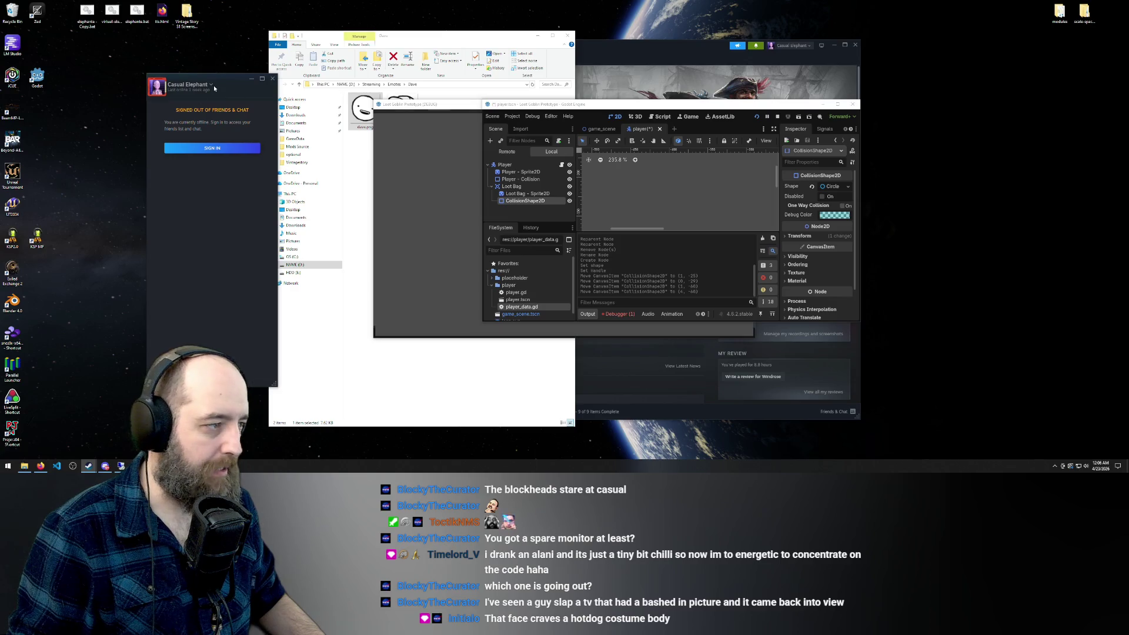
{"action": "left_click", "coordinate": [272, 78]}
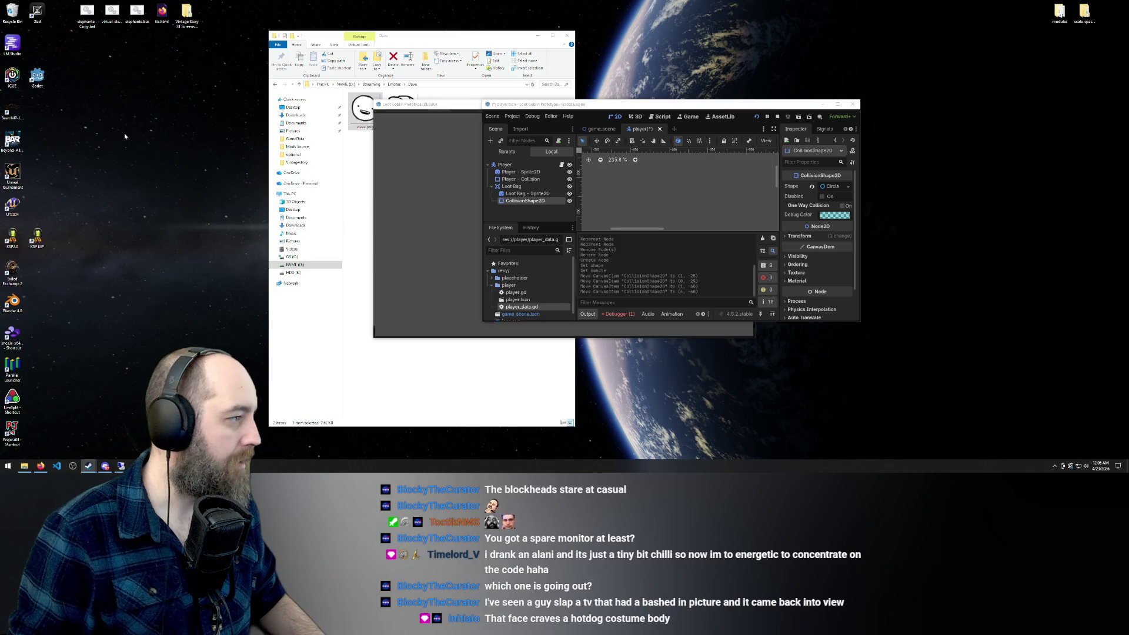
{"action": "double_click", "coordinate": [37, 12]}
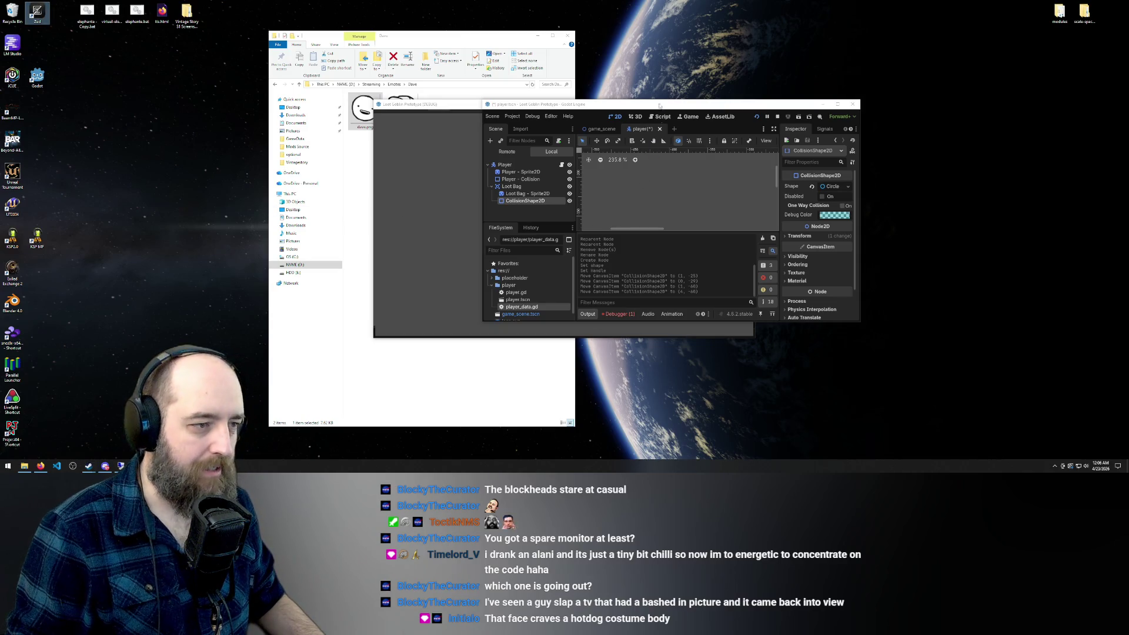
{"action": "key", "text": "ctrl+grave"}
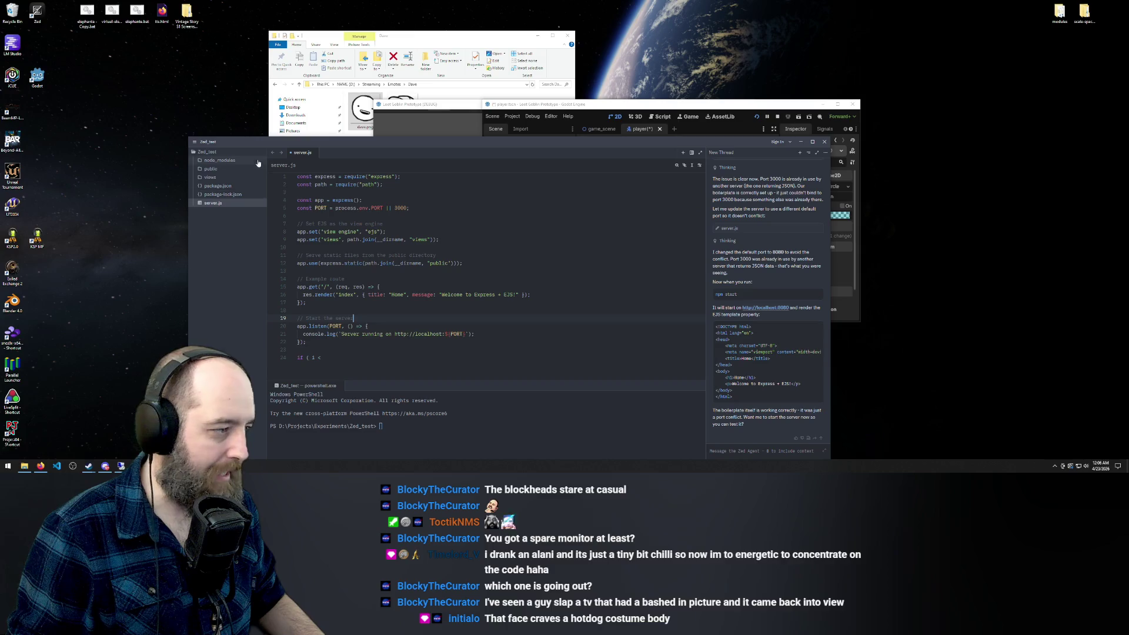
Open a new empty Zed window and close the Zed_test project window
{"action": "left_click", "coordinate": [194, 143]}
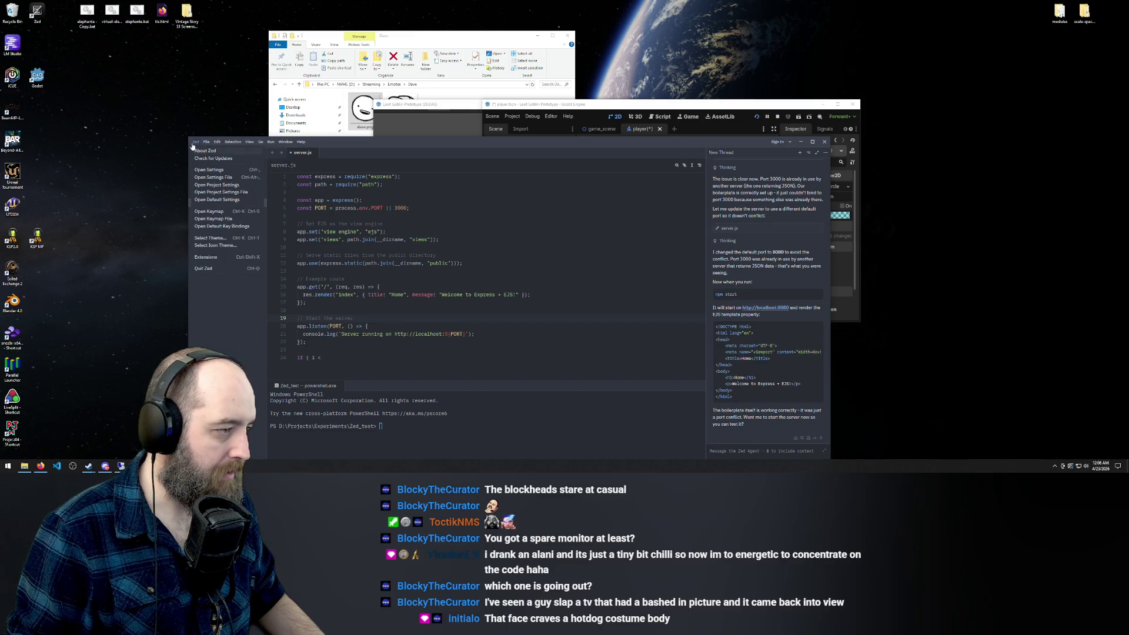
{"action": "left_click", "coordinate": [237, 219]}
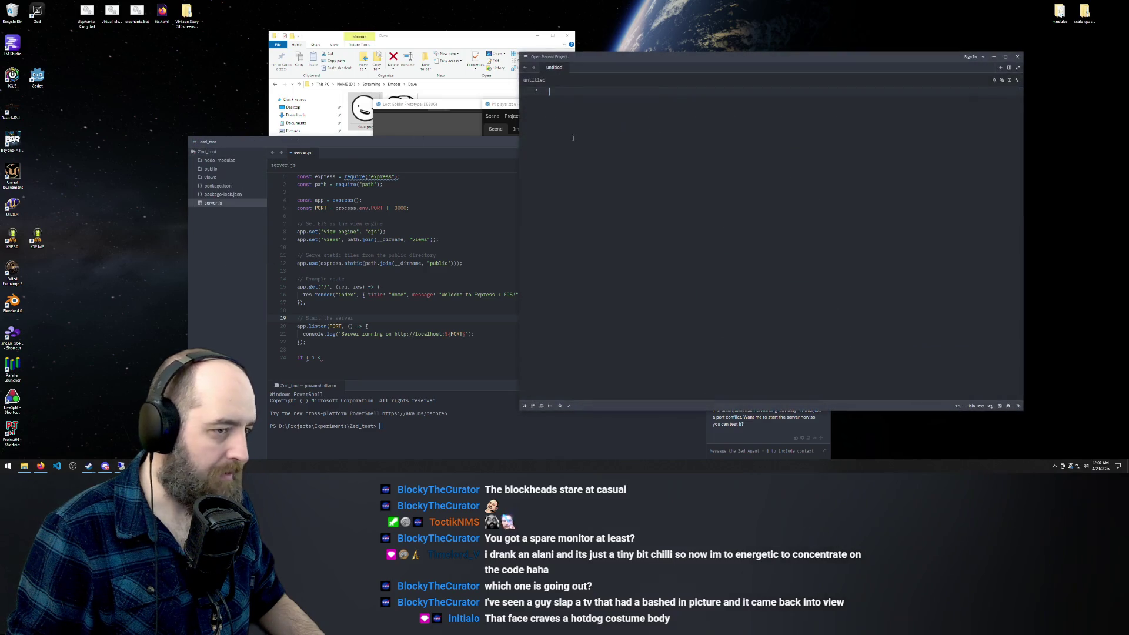
{"action": "left_click", "coordinate": [478, 143]}
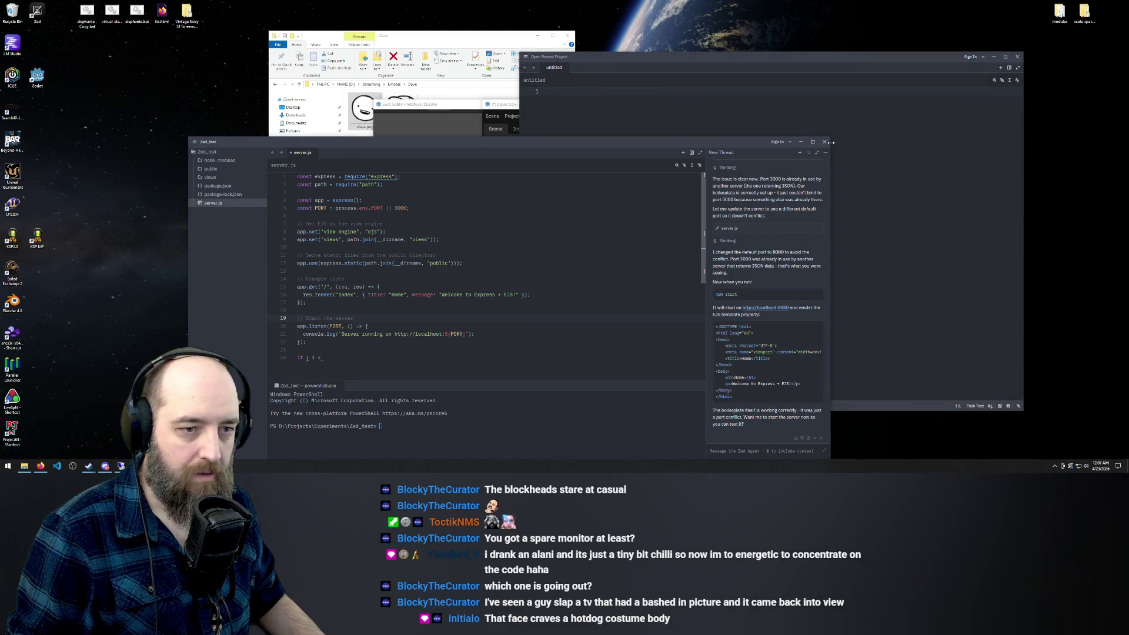
{"action": "left_click", "coordinate": [824, 142]}
Split the editor into a new pane and open a PowerShell terminal below
{"action": "left_click", "coordinate": [1008, 67]}
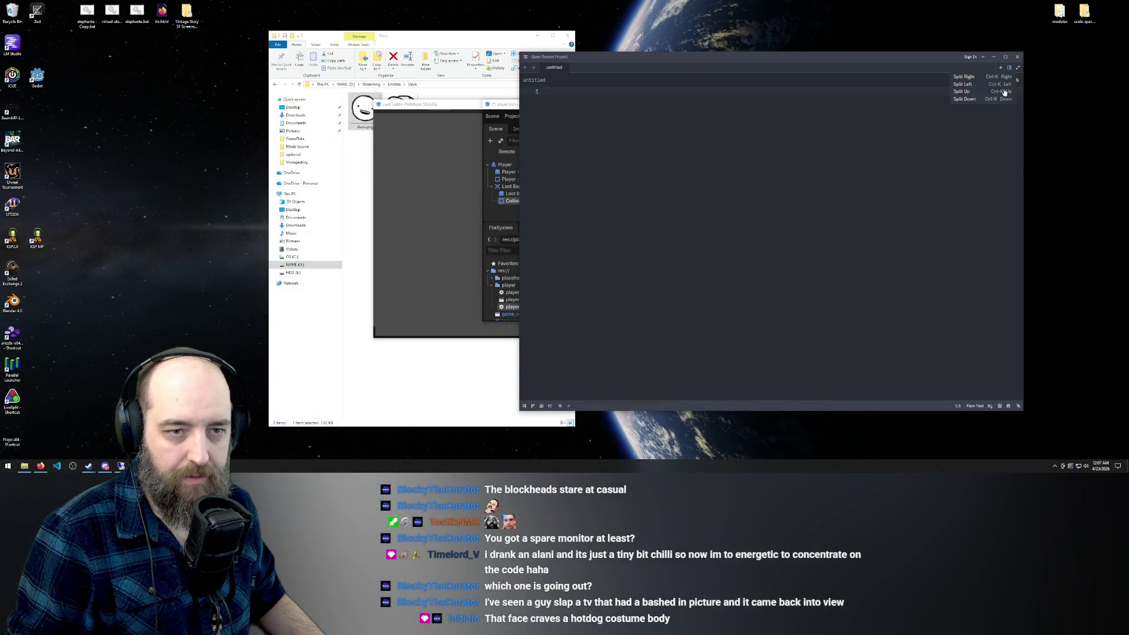
{"action": "key", "text": "Escape"}
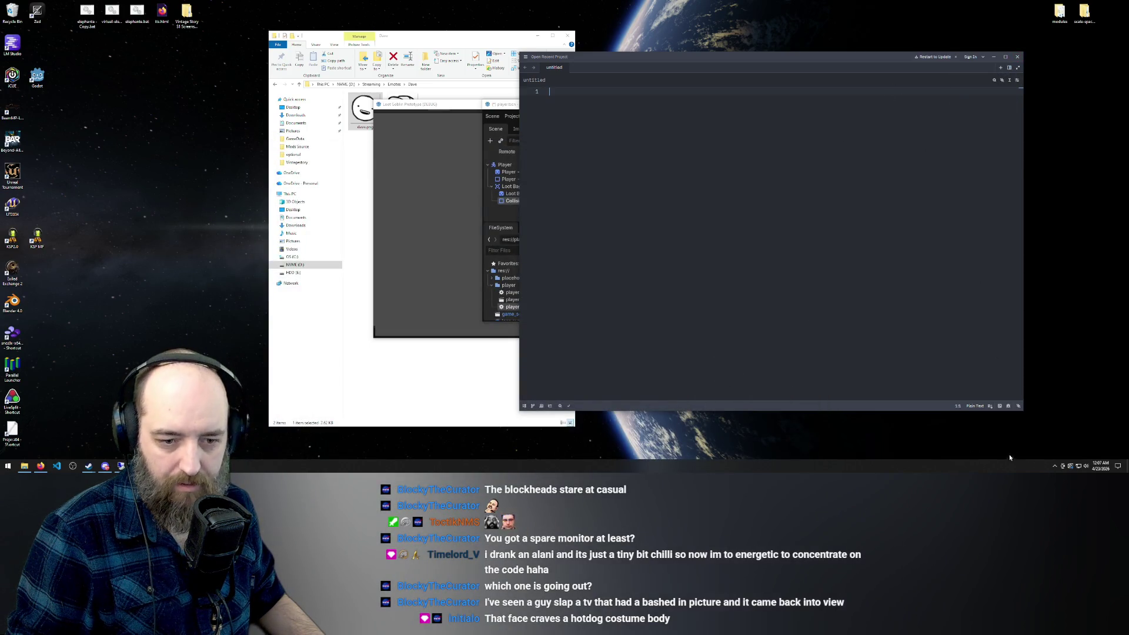
{"action": "left_click", "coordinate": [1010, 68]}
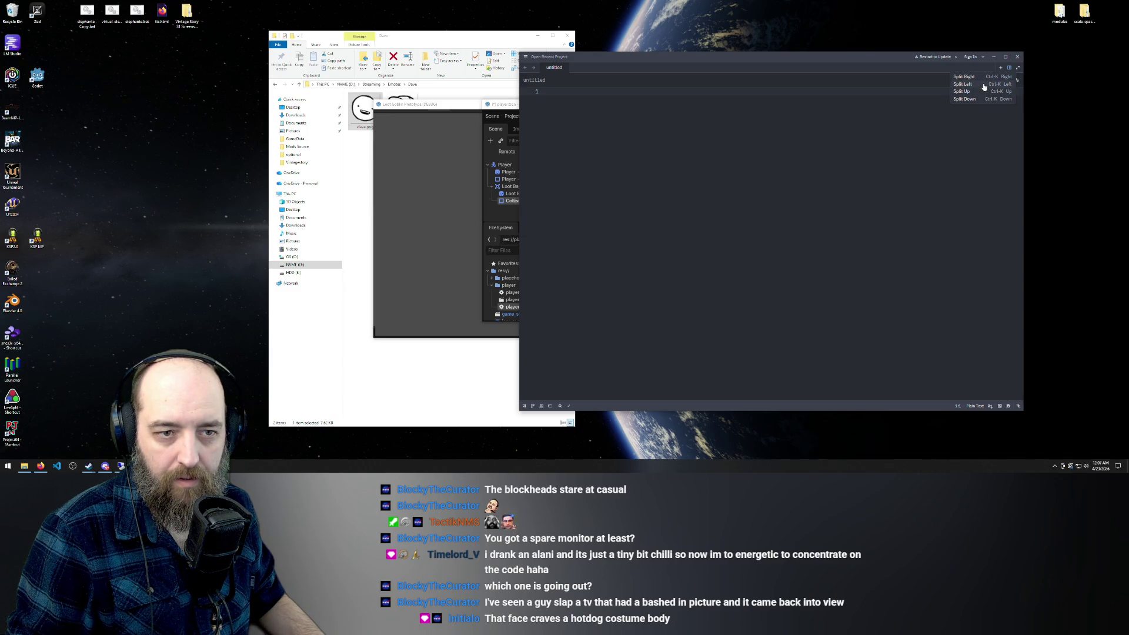
{"action": "left_click", "coordinate": [983, 77]}
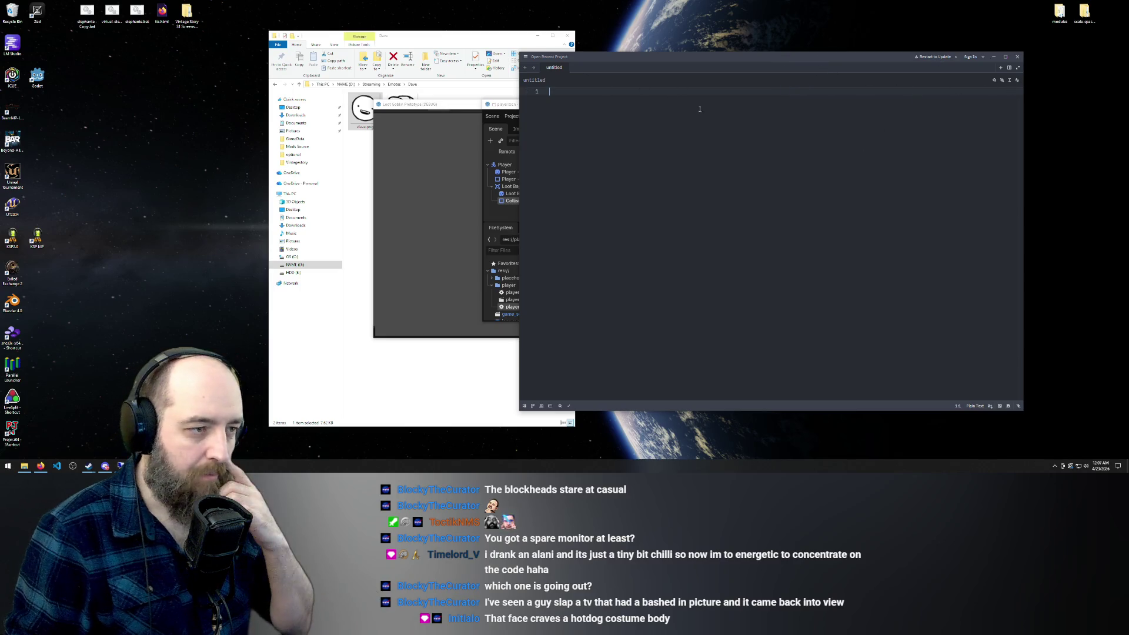
{"action": "left_click", "coordinate": [999, 406]}
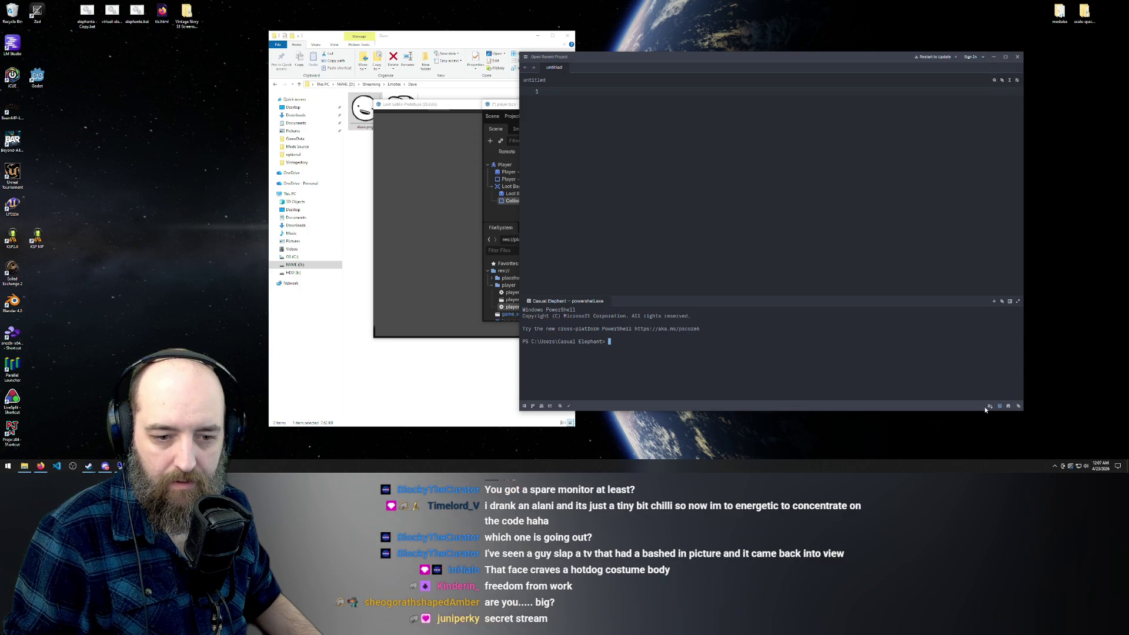
Open the AI agent thread panel, then bring the Loot Goblin Prototype game window forward
{"action": "left_click", "coordinate": [1020, 410]}
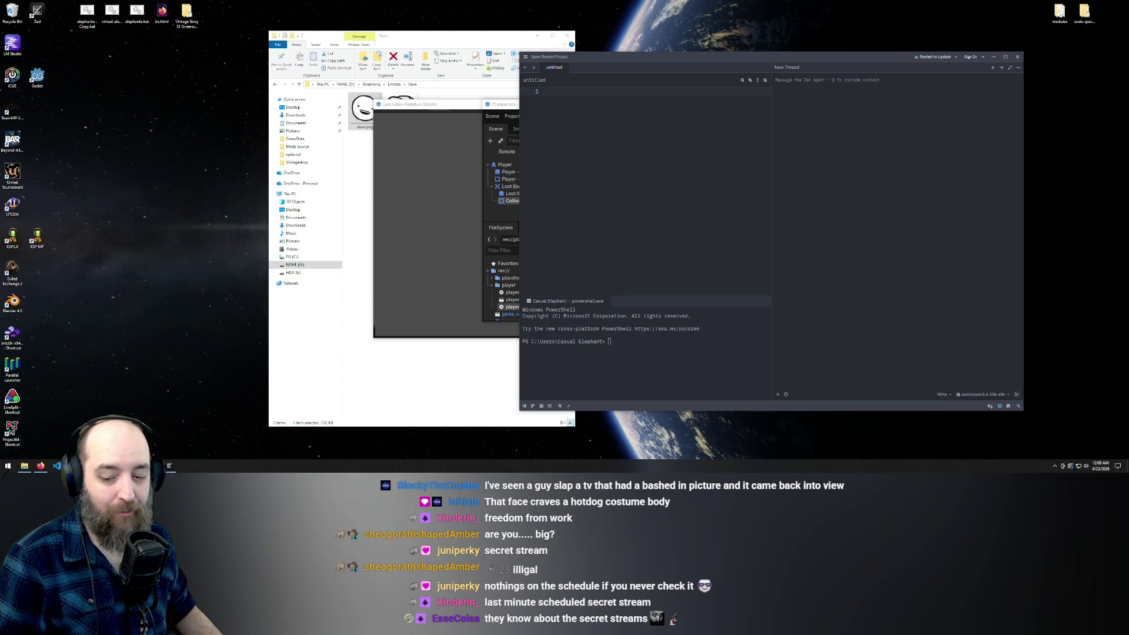
{"action": "mouse_move", "coordinate": [154, 466]}
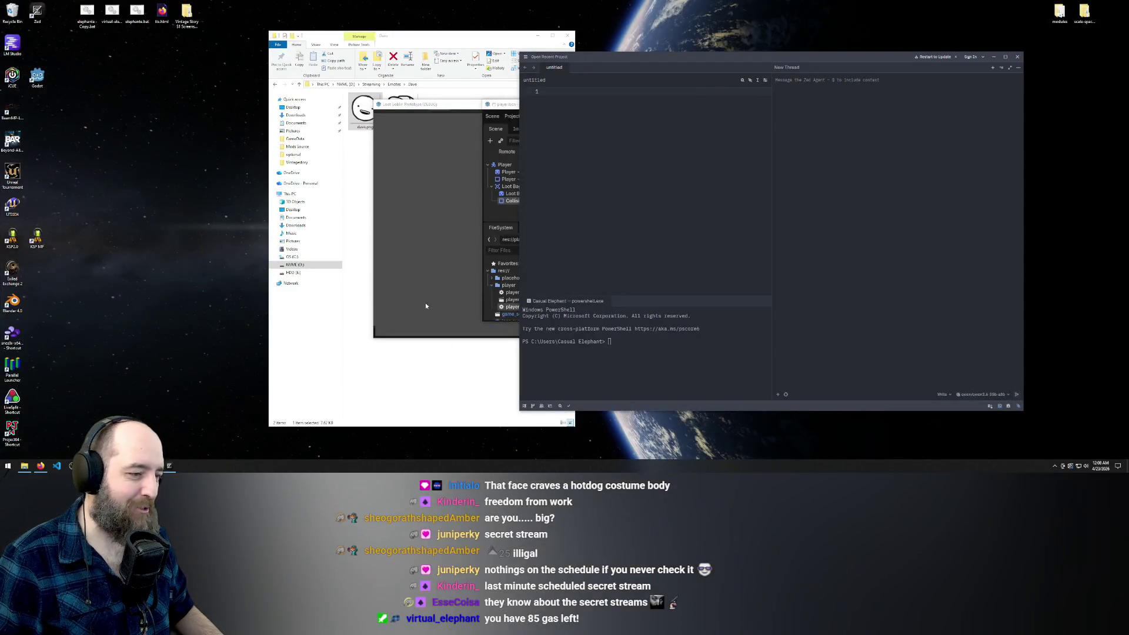
{"action": "left_click", "coordinate": [426, 303]}
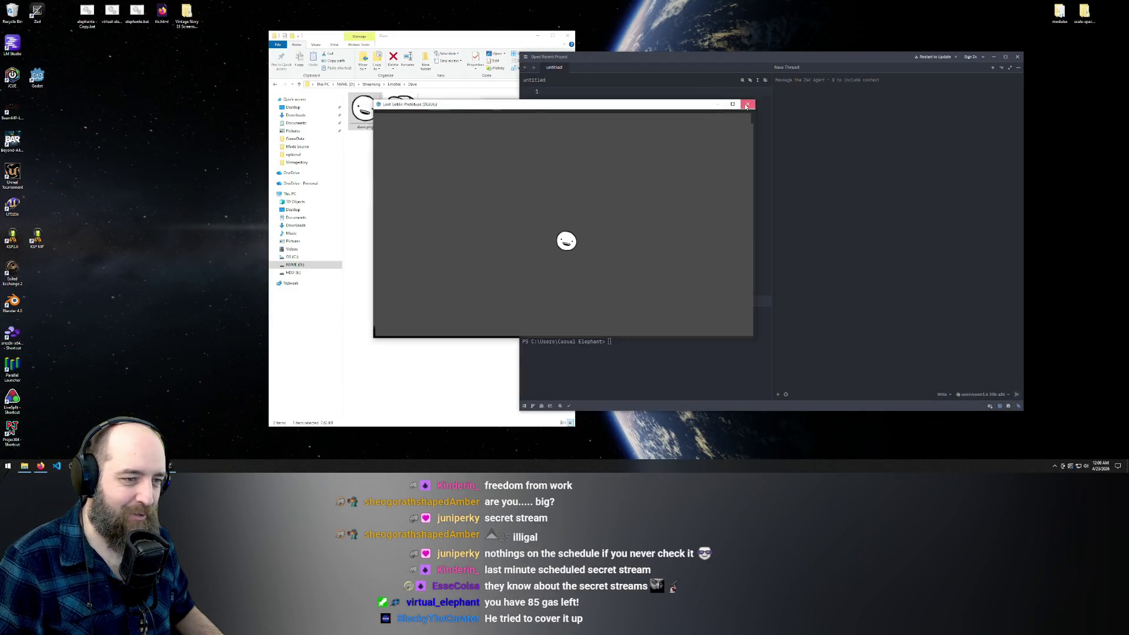
Close the game, maximize Godot, and ask Zed's agent how to change a shape's center
{"action": "left_click", "coordinate": [748, 104]}
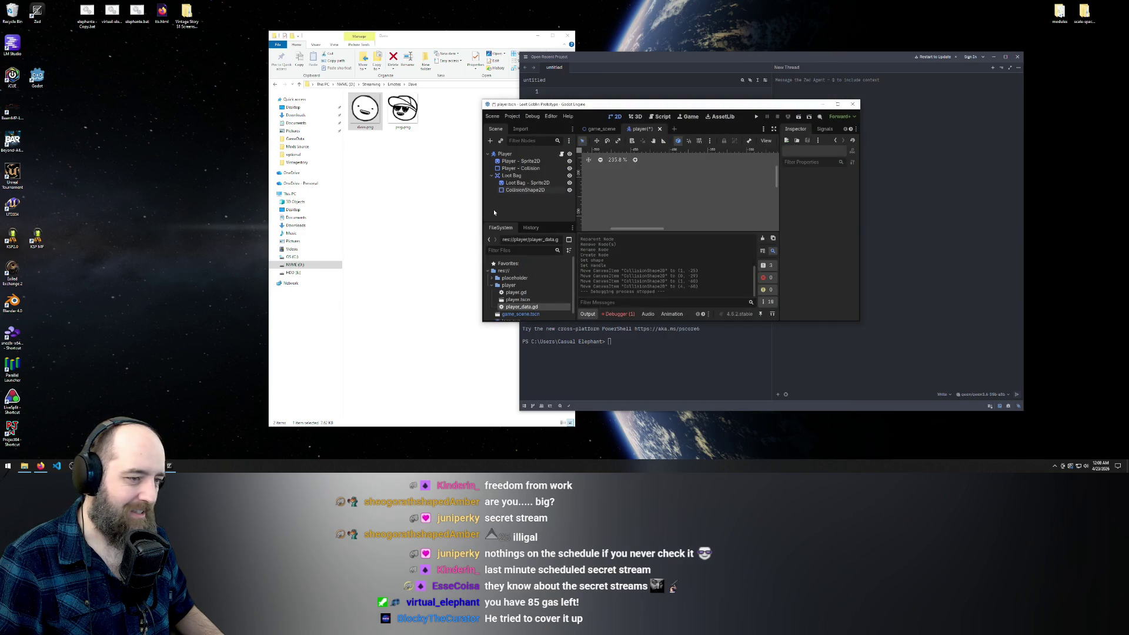
{"action": "left_click", "coordinate": [837, 104]}
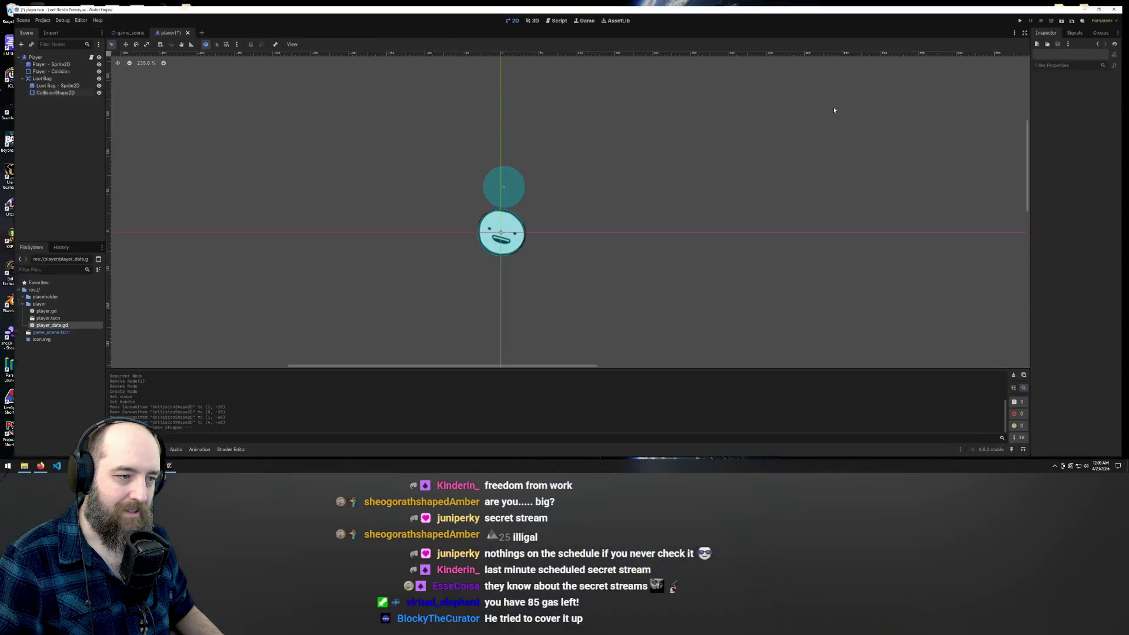
{"action": "left_click", "coordinate": [169, 465]}
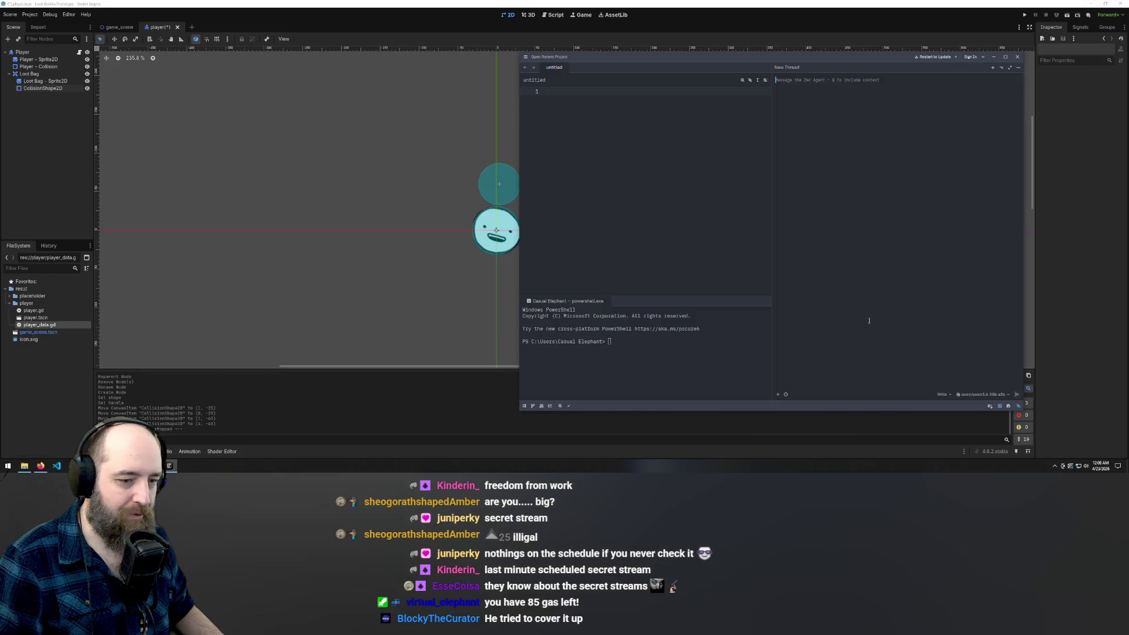
{"action": "type", "text": "h"}
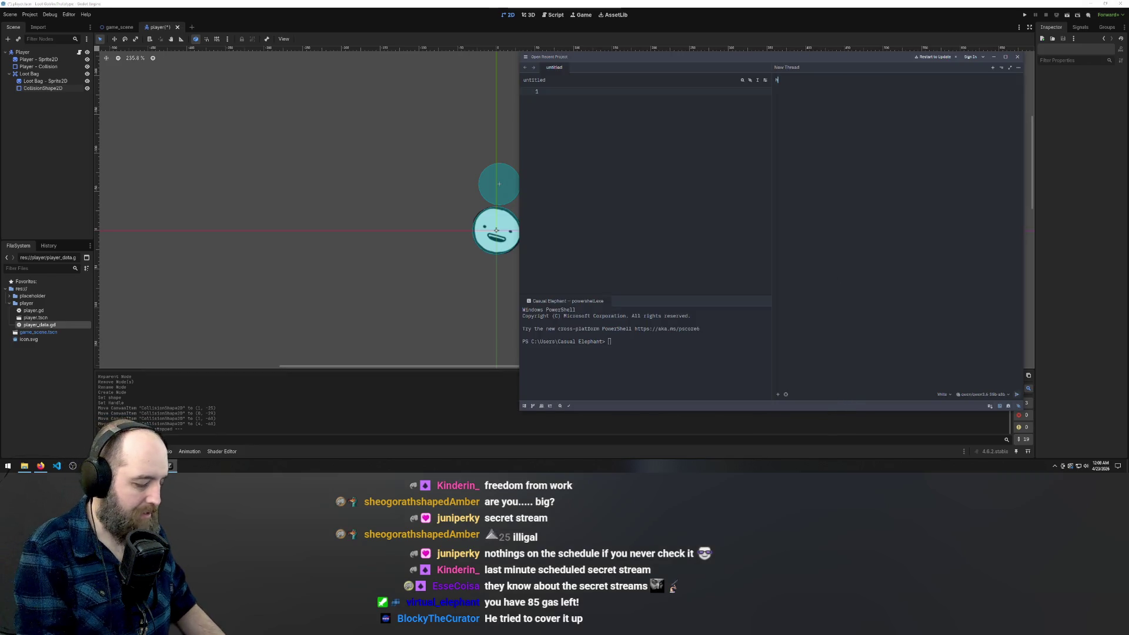
{"action": "type", "text": "ow do you change the"}
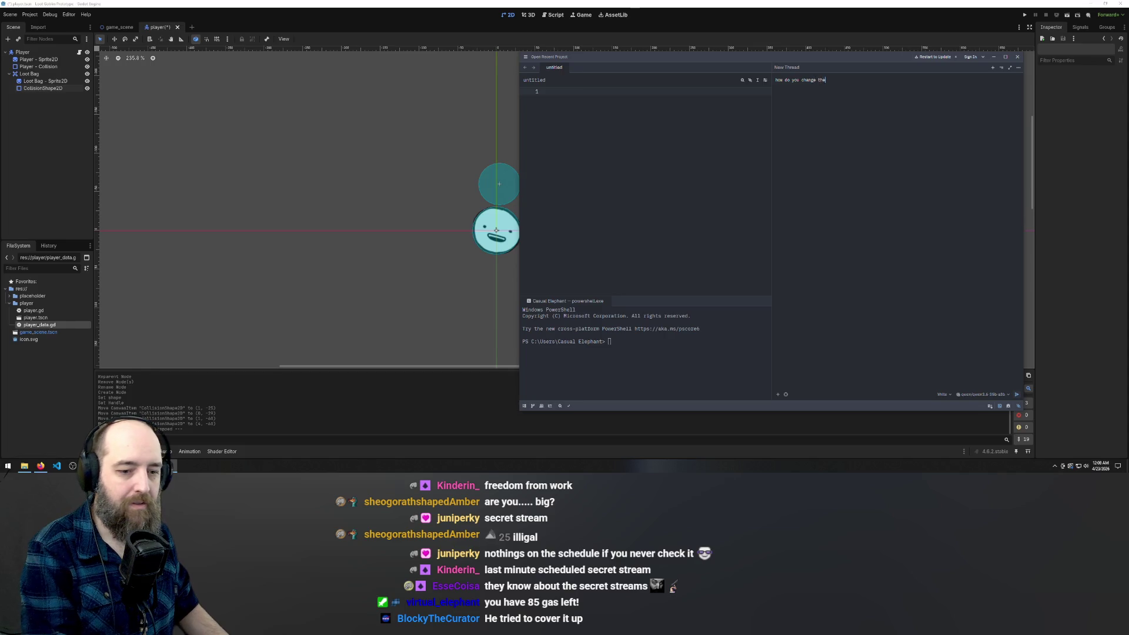
{"action": "type", "text": " center of"}
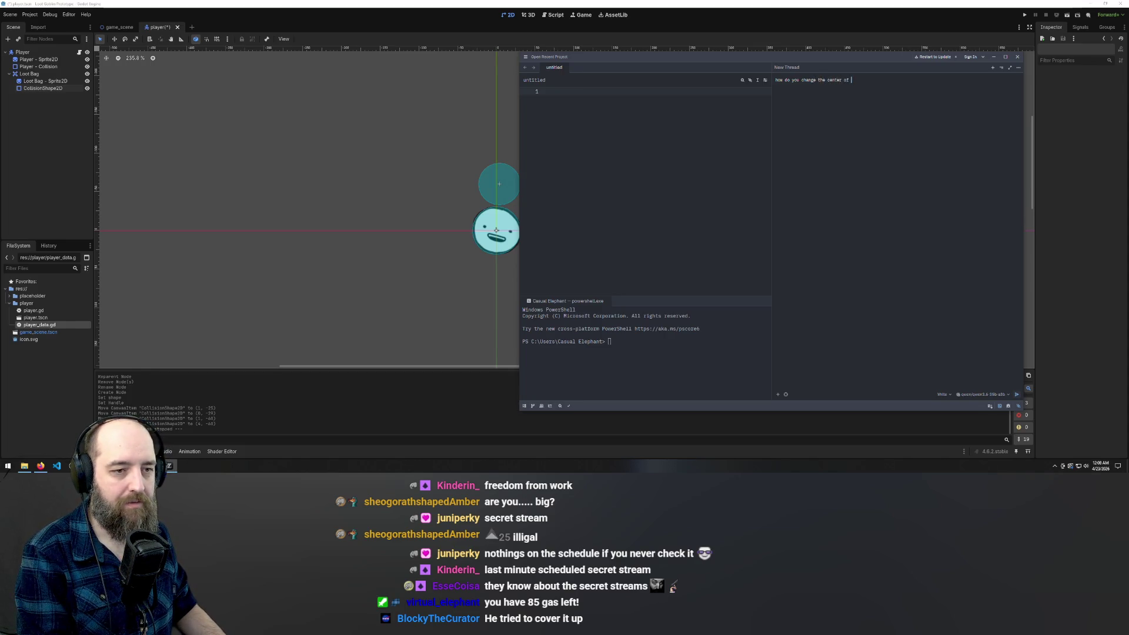
{"action": "type", "text": " a shape "}
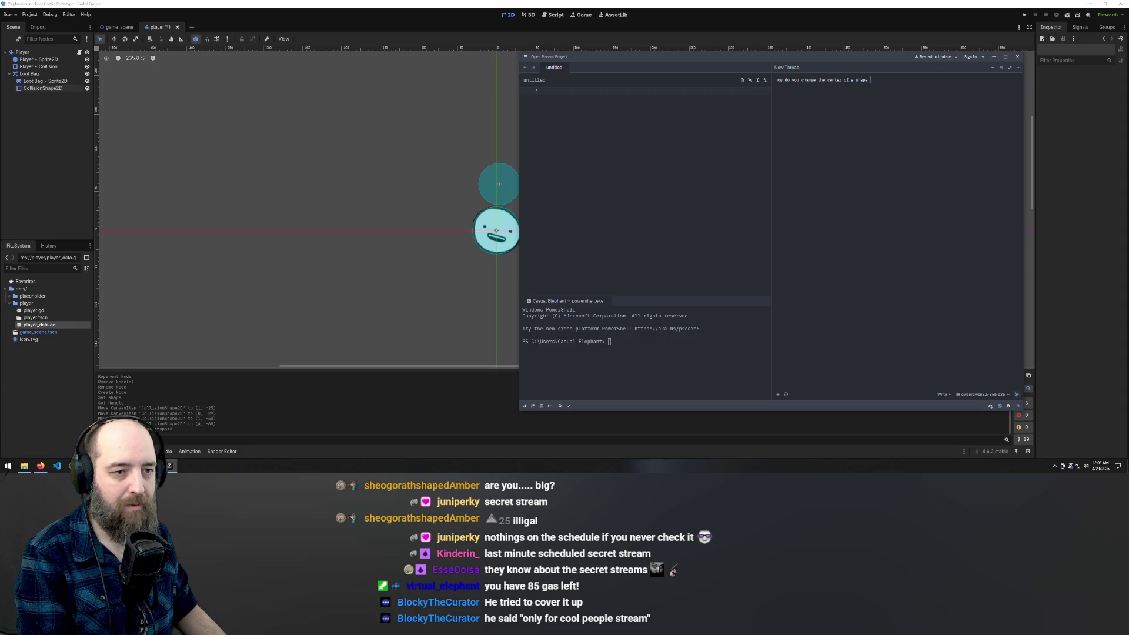
{"action": "type", "text": "in godot"}
{"action": "key", "text": "Return"}
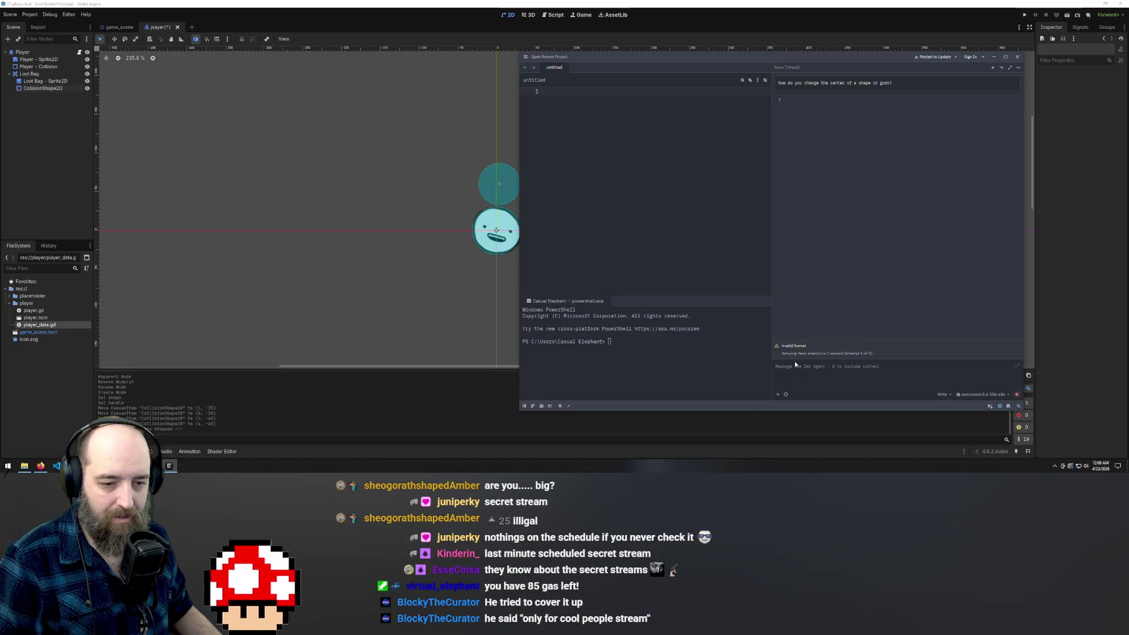
Switch the agent profile from Write to Ask and resend the shape-center question
{"action": "left_click", "coordinate": [943, 396]}
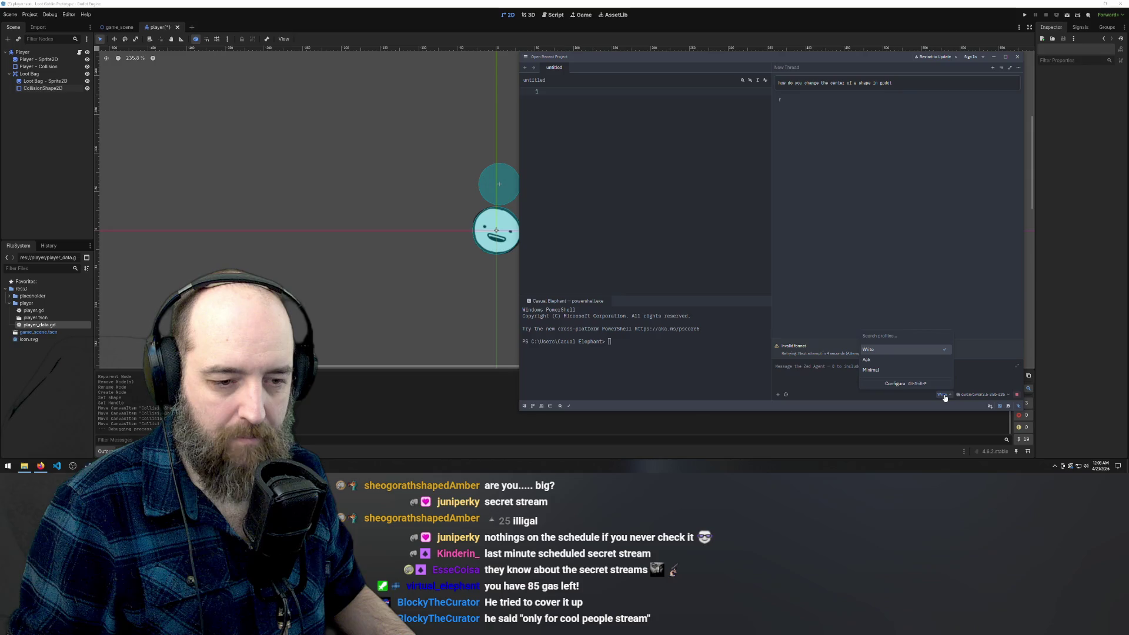
{"action": "left_click", "coordinate": [944, 396]}
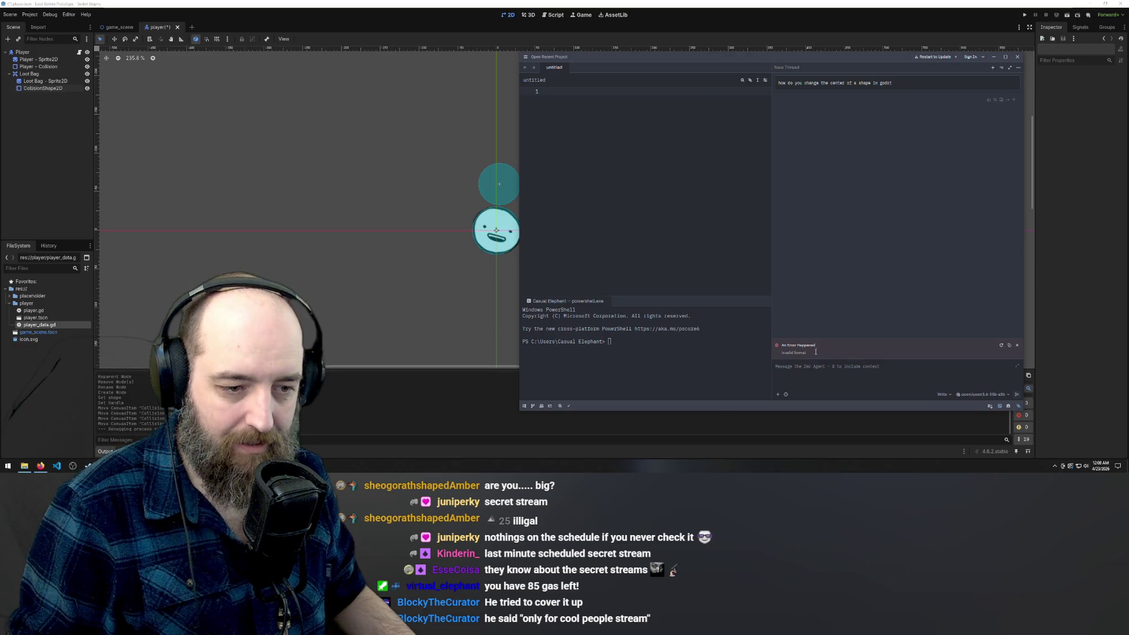
{"action": "left_click", "coordinate": [791, 362]}
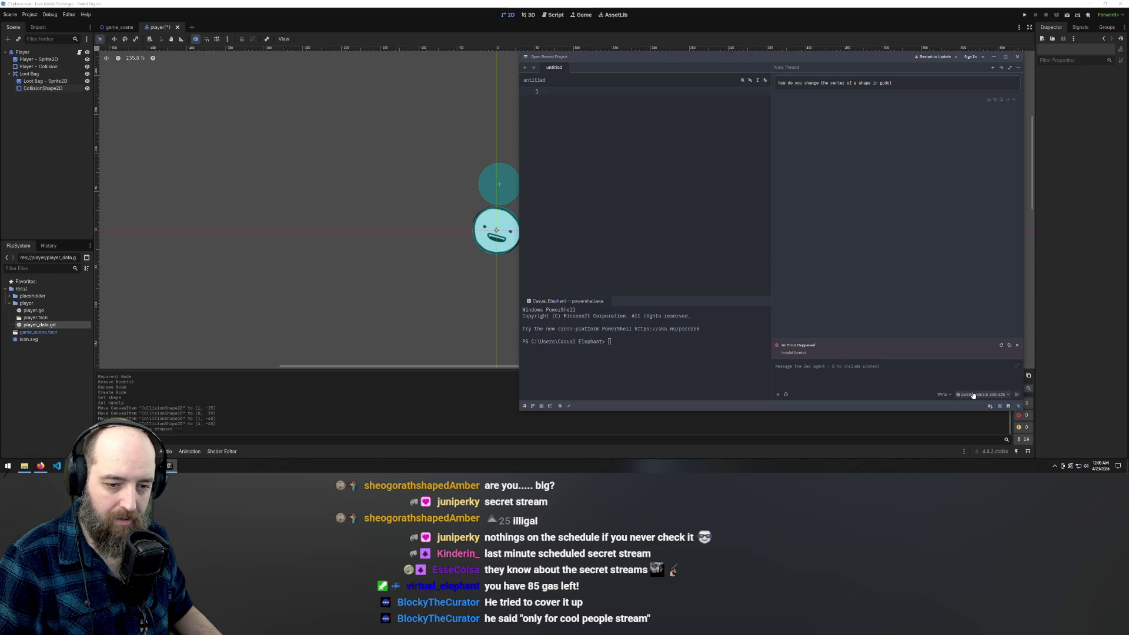
{"action": "left_click", "coordinate": [943, 394]}
{"action": "left_click", "coordinate": [876, 374]}
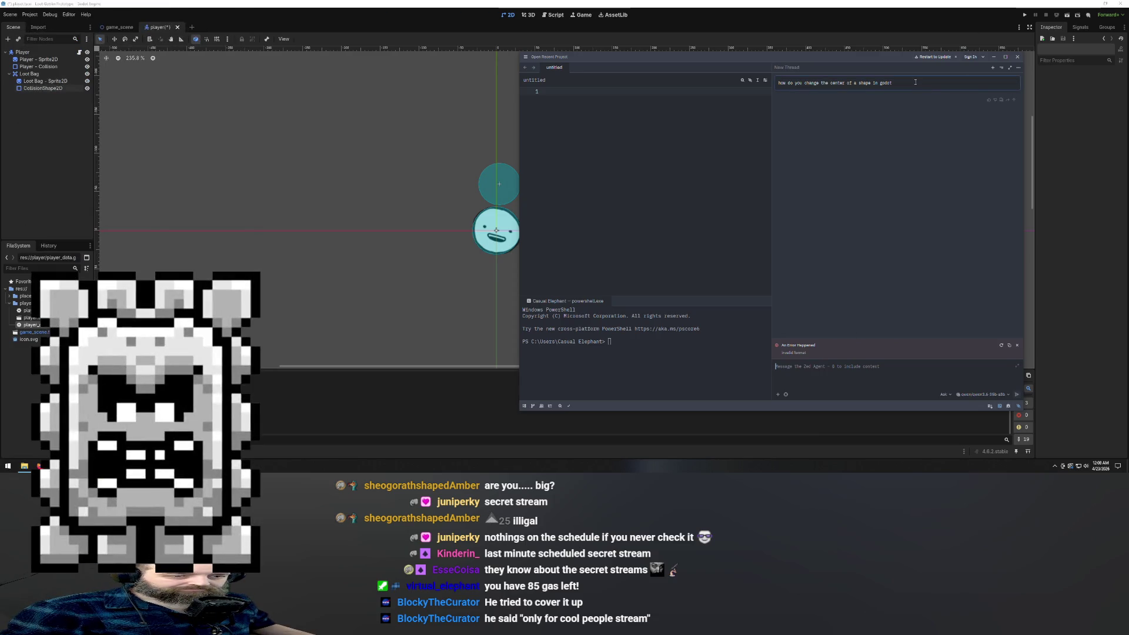
{"action": "key", "text": "Escape"}
{"action": "triple_click", "coordinate": [794, 83]}
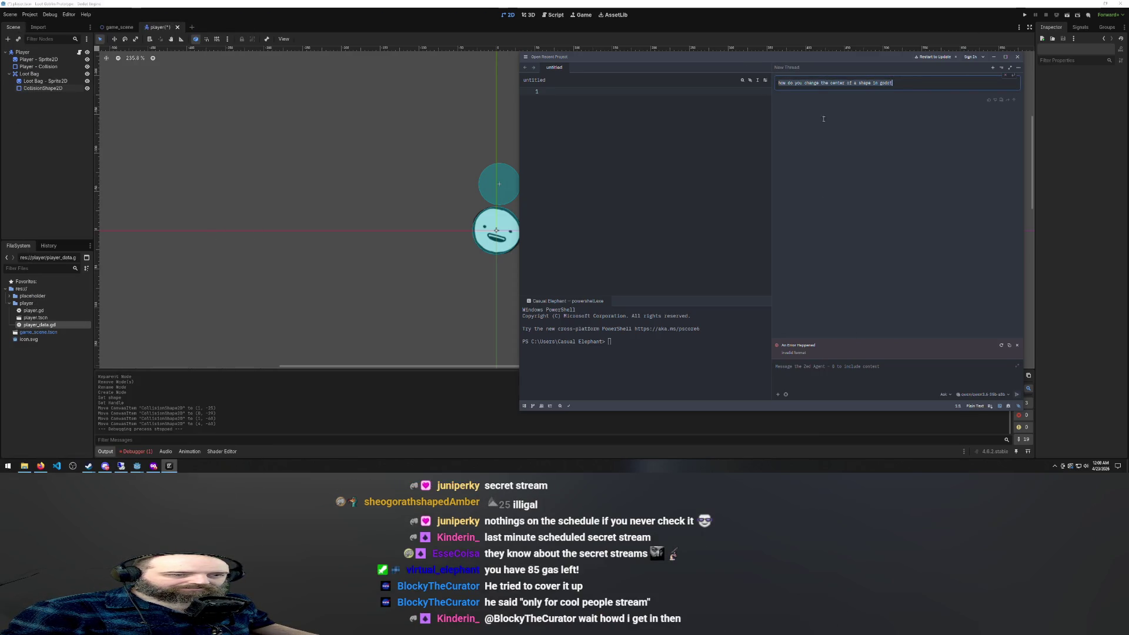
{"action": "key", "text": "Return"}
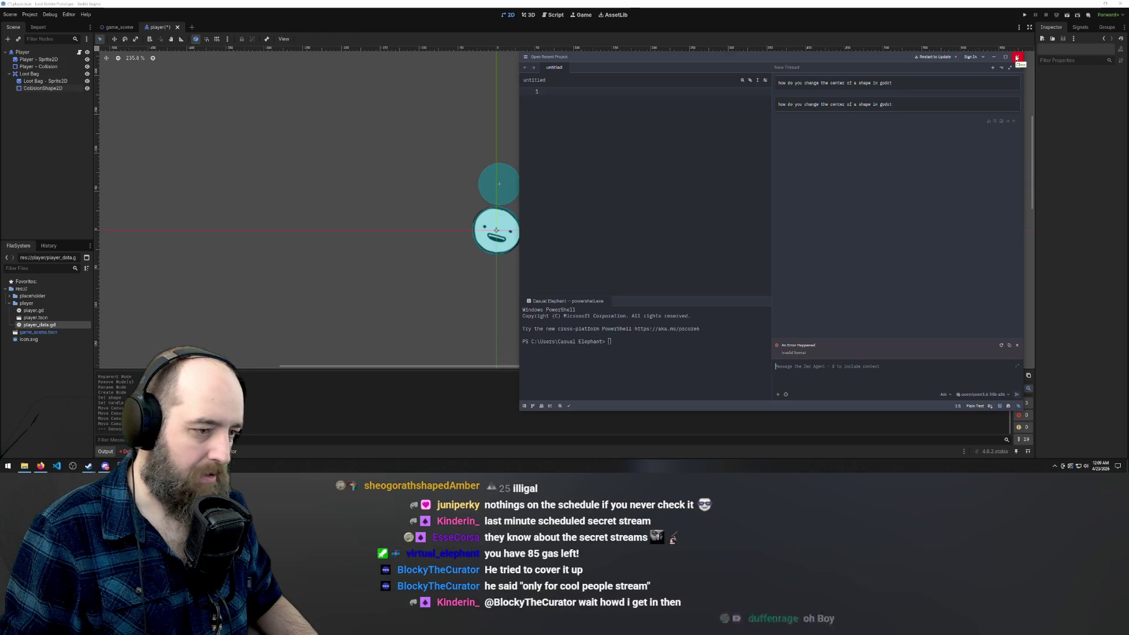
Dismiss Zed's agent error notice and switch the agent model to qwen3.6-27b
{"action": "left_click", "coordinate": [525, 59]}
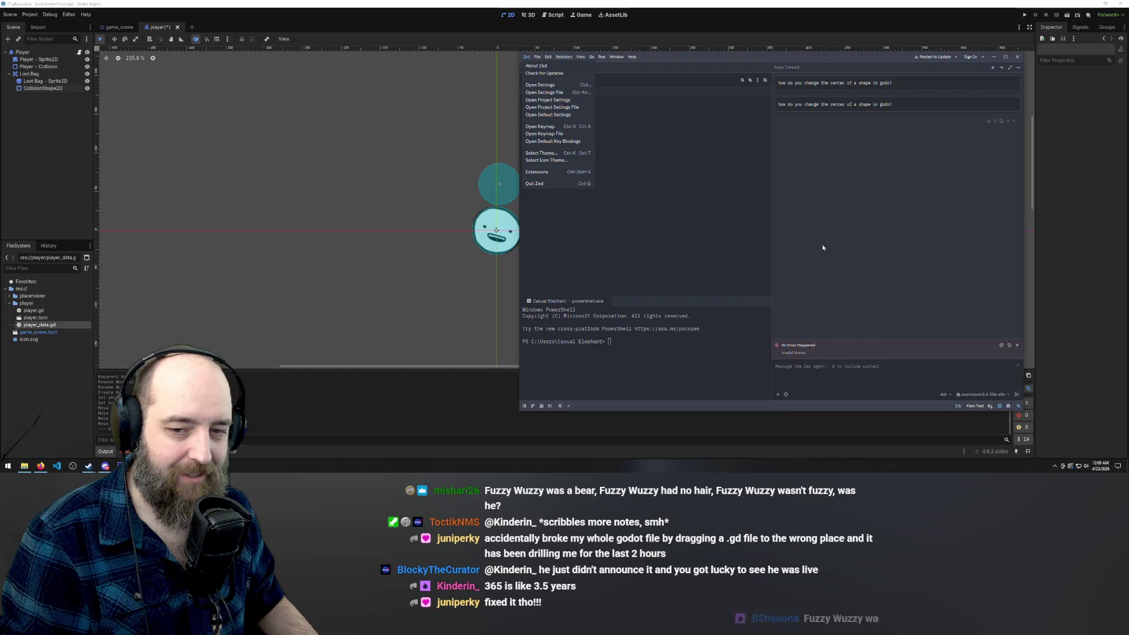
{"action": "left_click", "coordinate": [717, 255]}
{"action": "left_click", "coordinate": [1018, 346]}
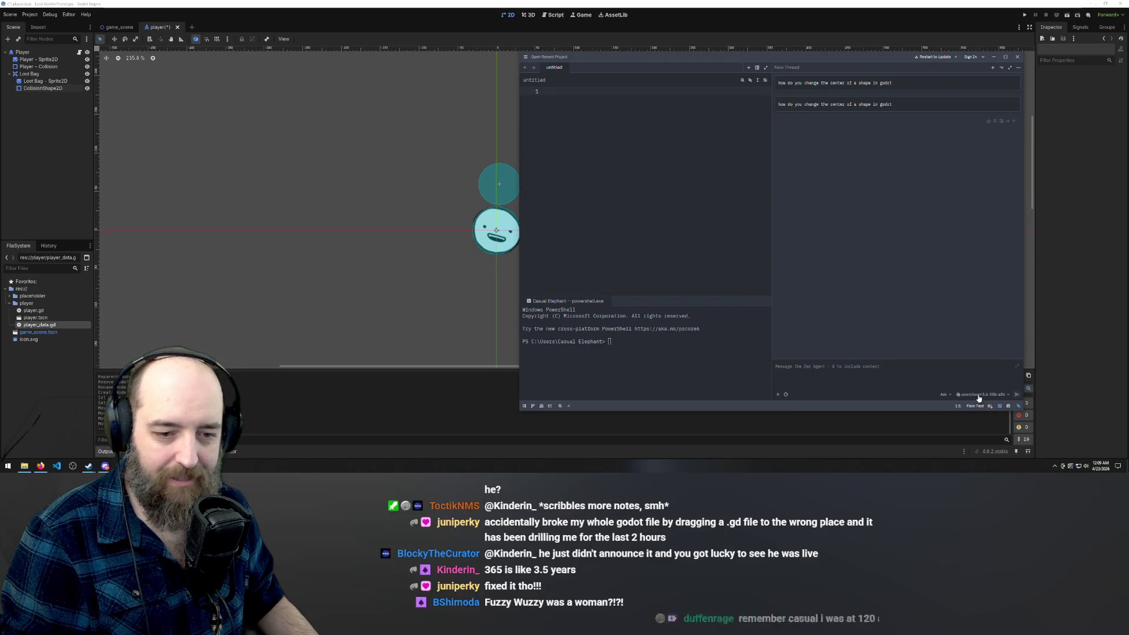
{"action": "left_click", "coordinate": [985, 394]}
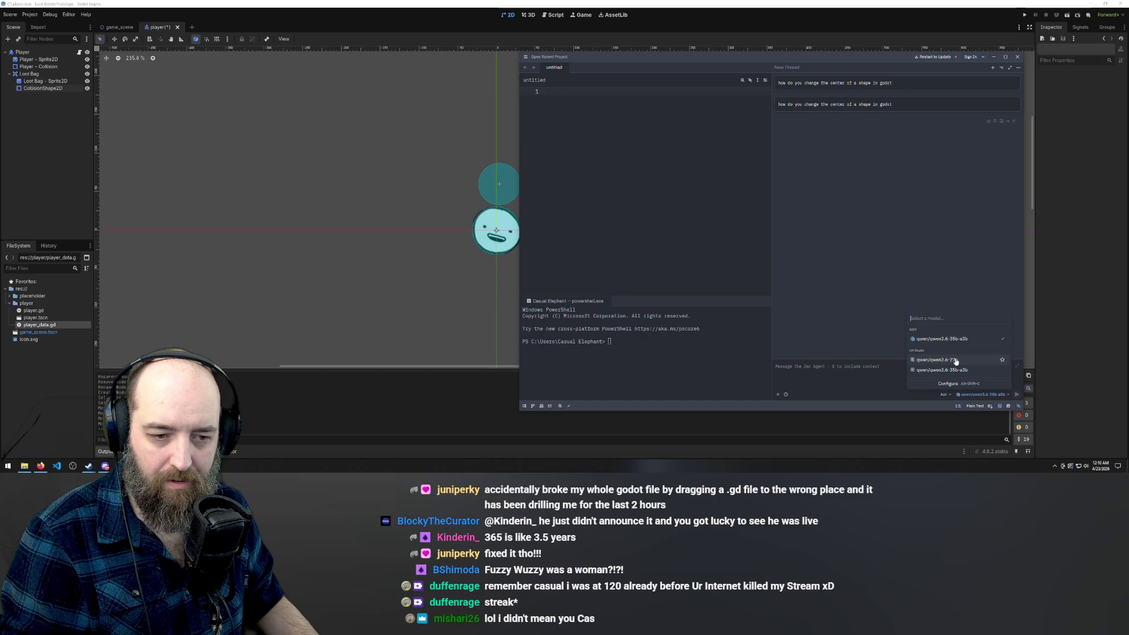
{"action": "left_click", "coordinate": [955, 360]}
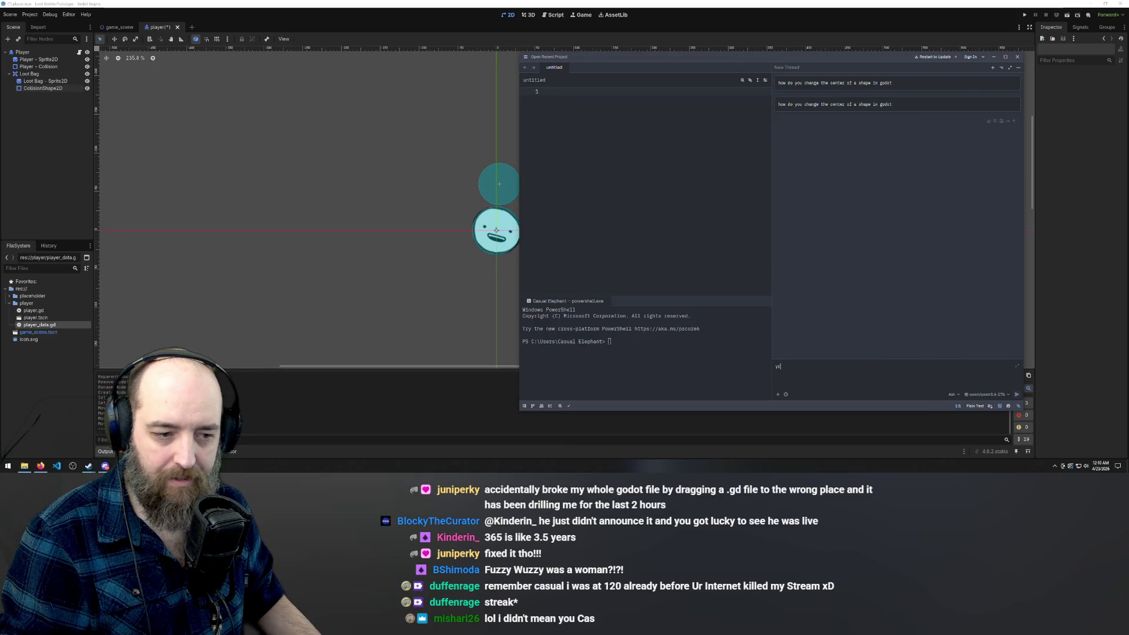
Send the test message 'te' to the Zed agent
{"action": "key", "text": "BackSpace"}
{"action": "type", "text": "tes"}
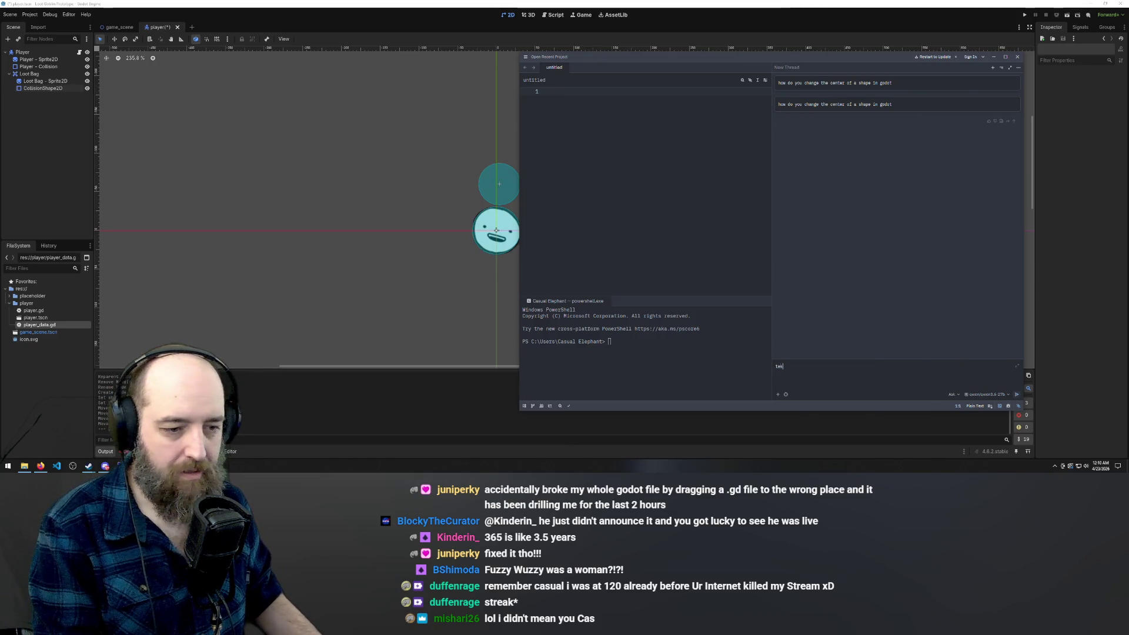
{"action": "key", "text": "Return"}
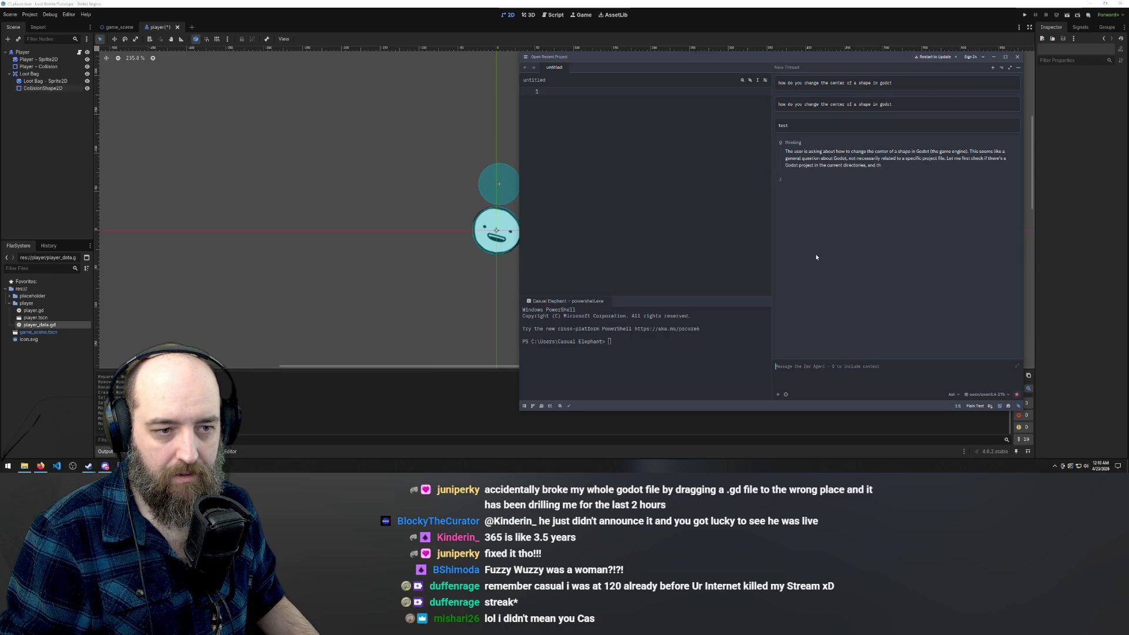
Check the model list, read the agent's reply on recentering shapes, and return to Godot
{"action": "left_click", "coordinate": [995, 395]}
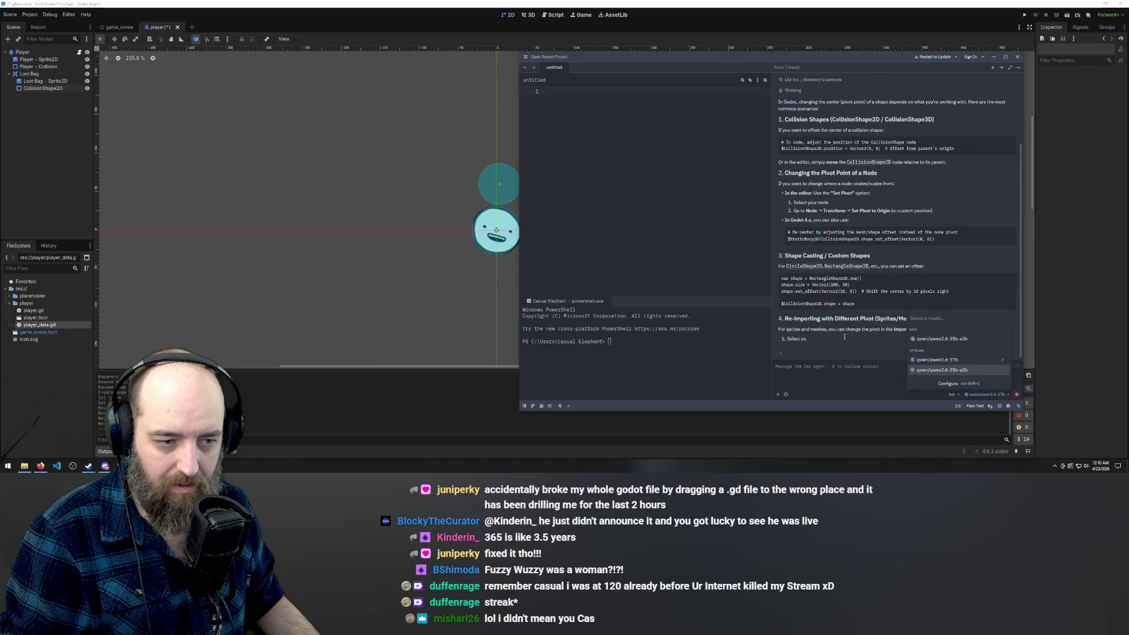
{"action": "left_click", "coordinate": [907, 336]}
{"action": "scroll", "coordinate": [945, 330], "scroll_direction": "up", "scroll_amount": 2}
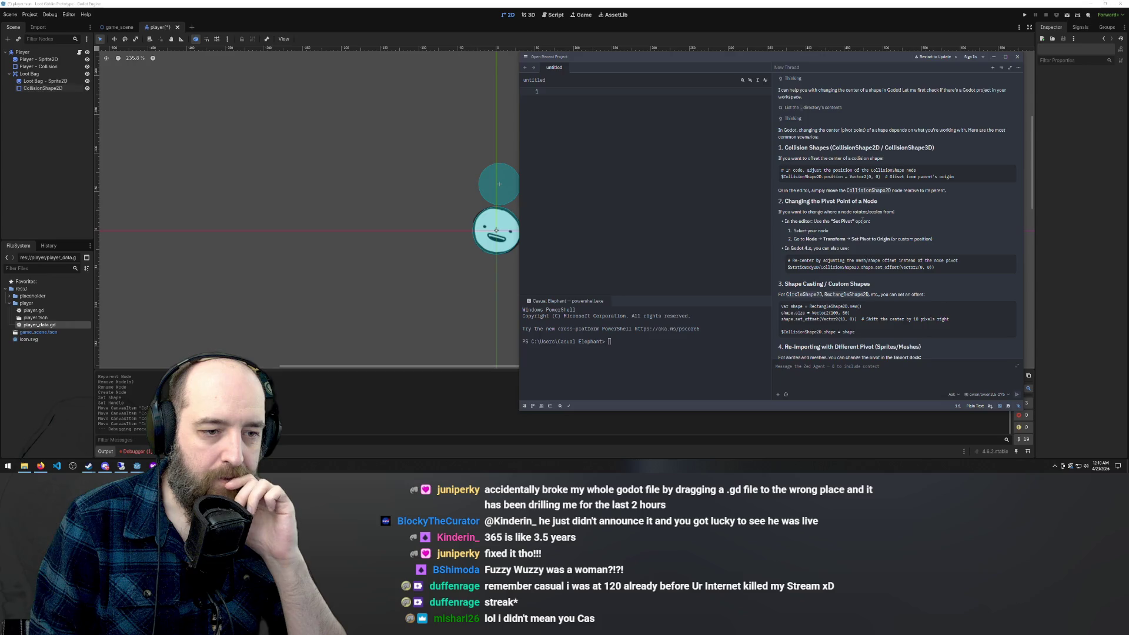
{"action": "left_click", "coordinate": [496, 183]}
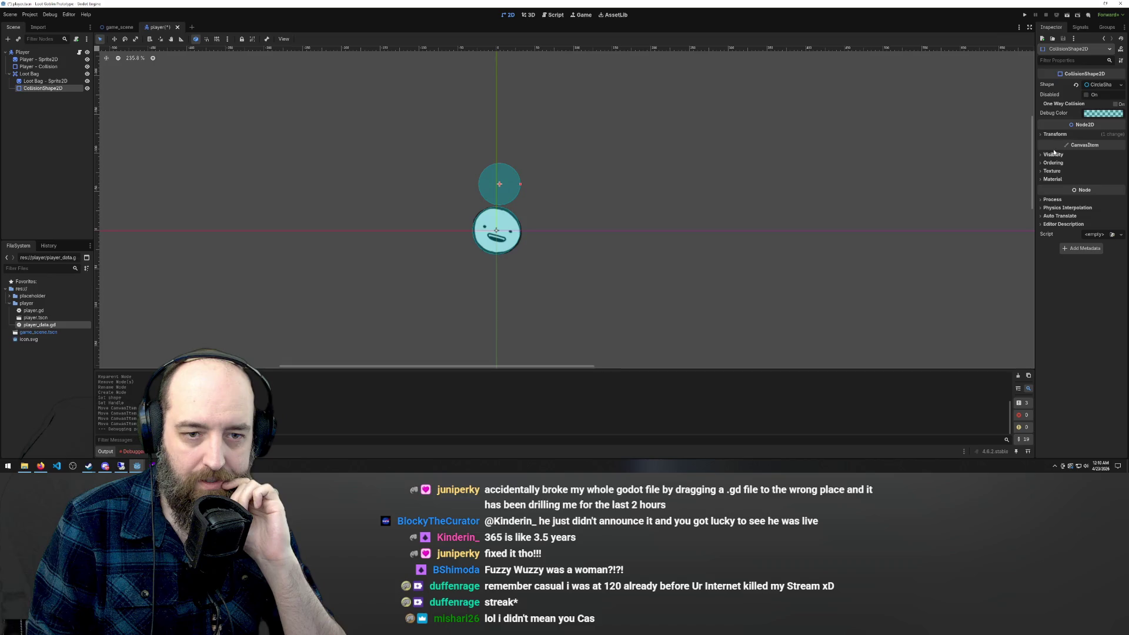
Expand the CollisionShape2D's Transform section, then briefly filter the Inspector for 'pivot' and clear it
{"action": "left_click", "coordinate": [1055, 134]}
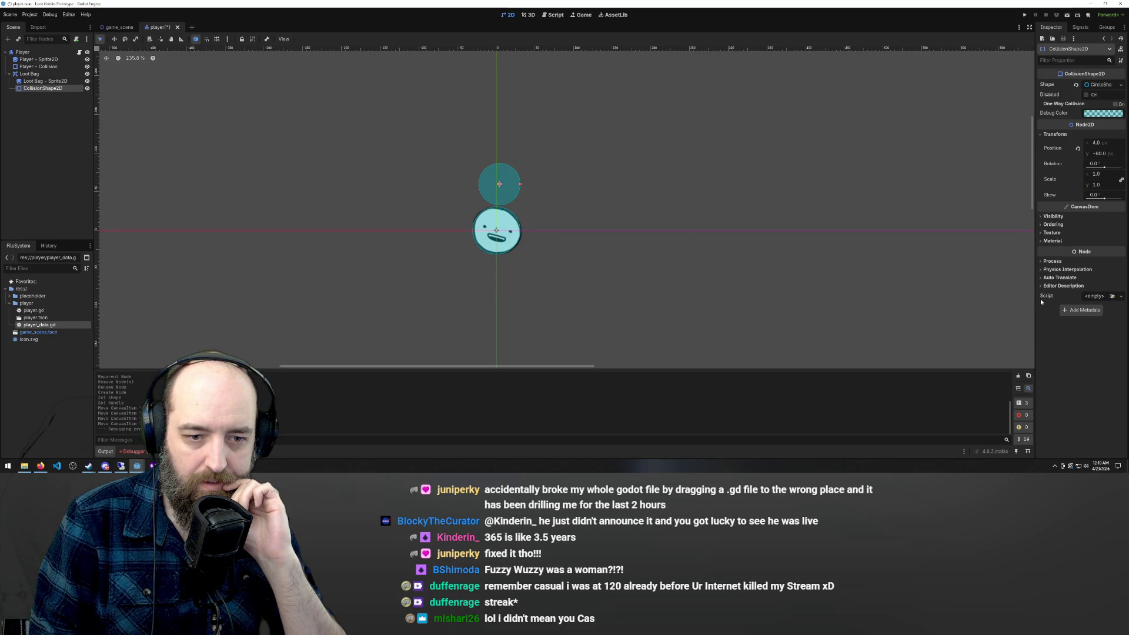
{"action": "left_click", "coordinate": [1058, 60]}
{"action": "type", "text": "pivot"}
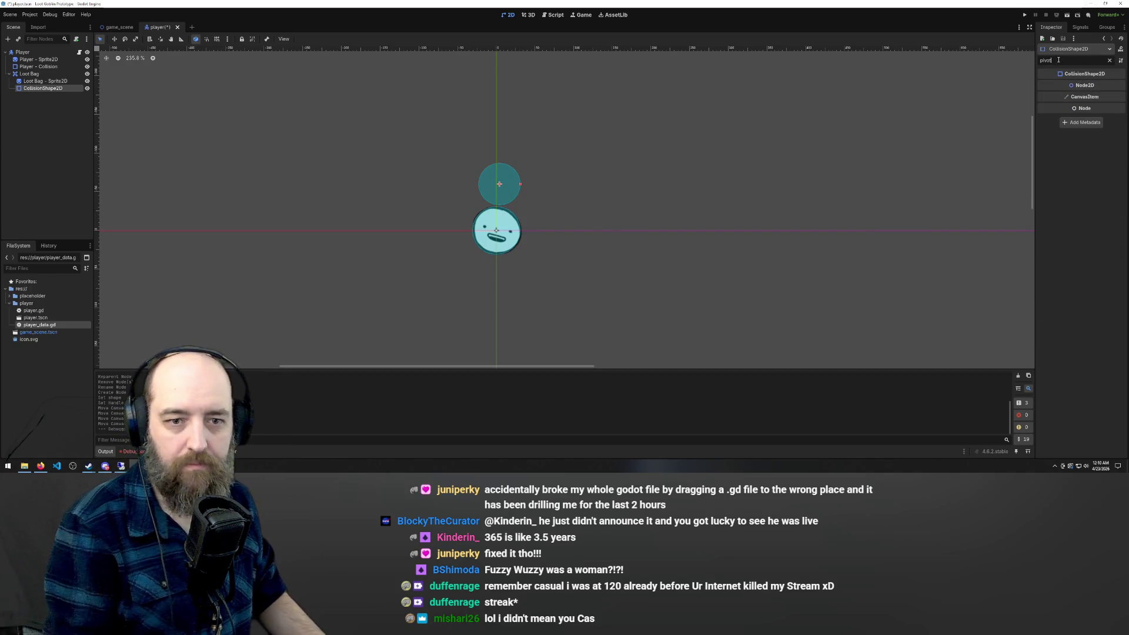
{"action": "key", "text": "BackSpace"}
{"action": "key", "text": "BackSpace"}
{"action": "key", "text": "BackSpace"}
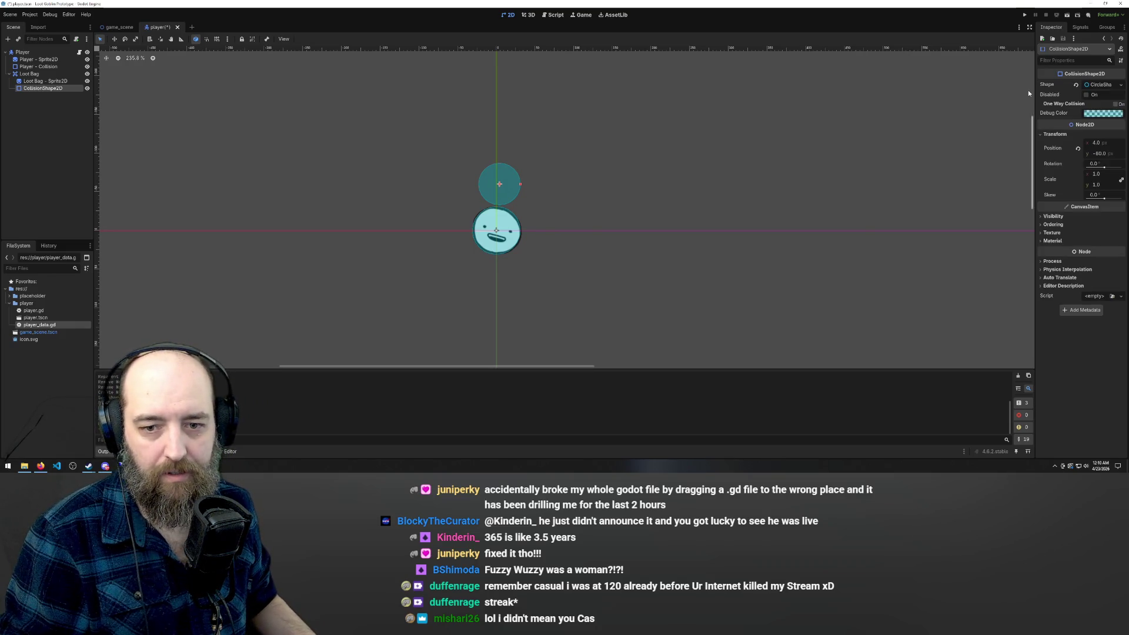